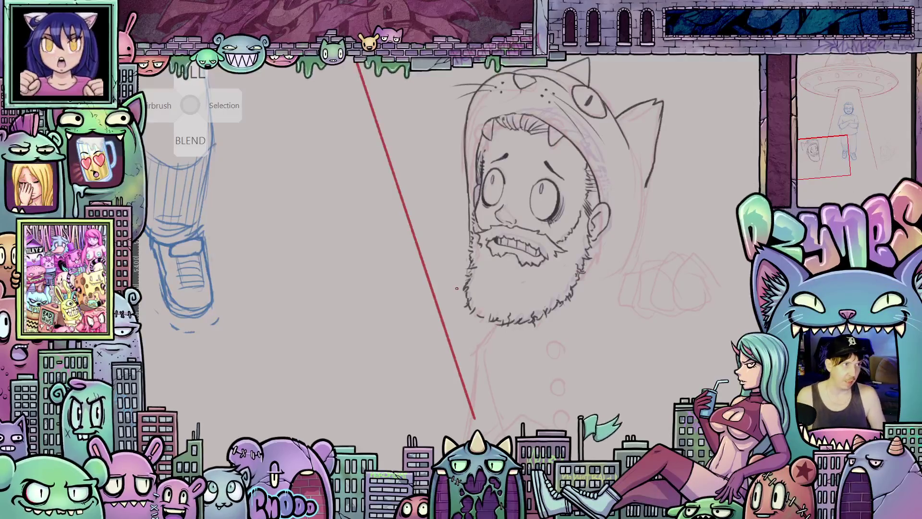
- Ink the hood's edge line running down from the cat ear
{"action": "scroll", "coordinate": [458, 381], "scroll_direction": "down", "scroll_amount": 5}
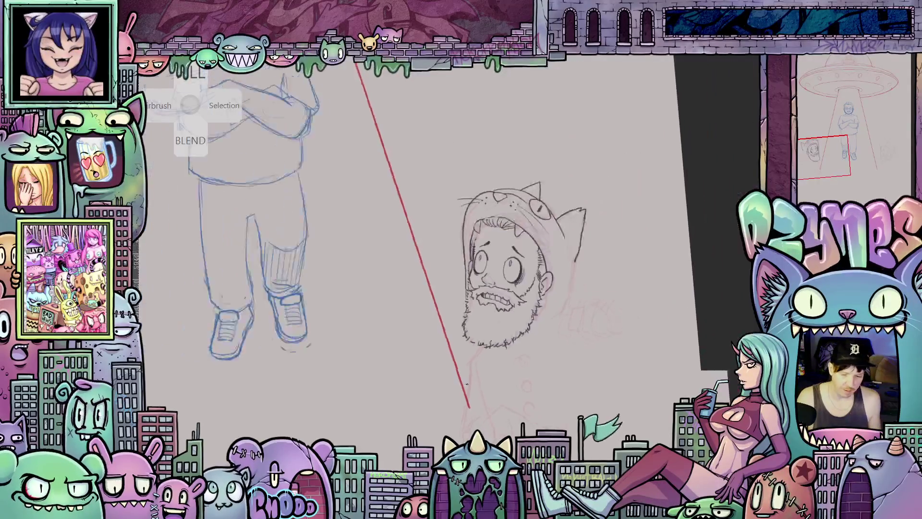
{"action": "scroll", "coordinate": [528, 360], "scroll_direction": "up", "scroll_amount": 3}
{"action": "scroll", "coordinate": [563, 351], "scroll_direction": "up", "scroll_amount": 1}
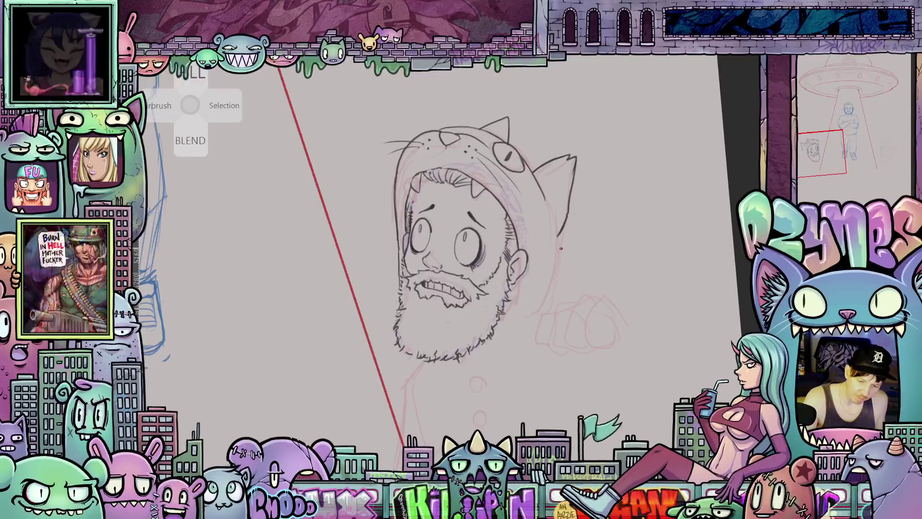
{"action": "left_click_drag", "start_coordinate": [558, 237], "coordinate": [570, 314]}
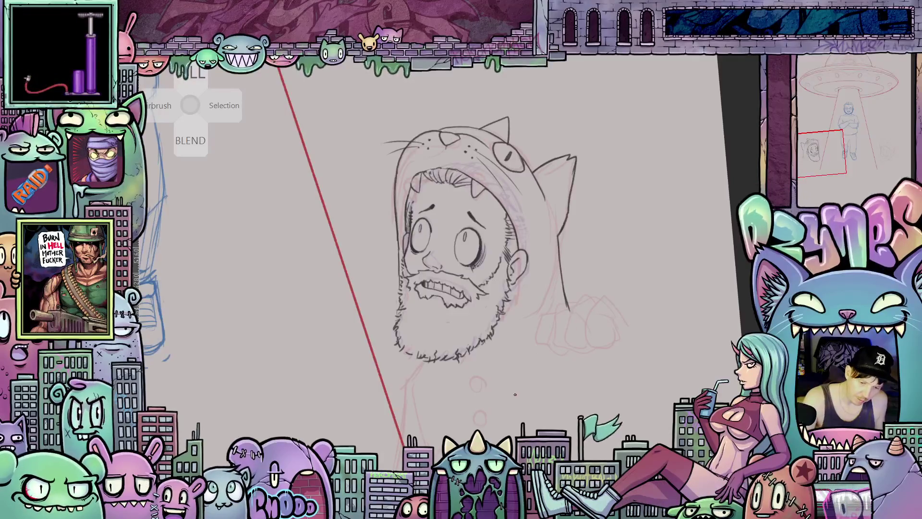
- Add a short ink stroke just under the beard
{"action": "mouse_move", "coordinate": [515, 394]}
{"action": "left_mouse_down"}
{"action": "mouse_move", "coordinate": [553, 379]}
{"action": "mouse_move", "coordinate": [587, 332]}
{"action": "left_mouse_up"}
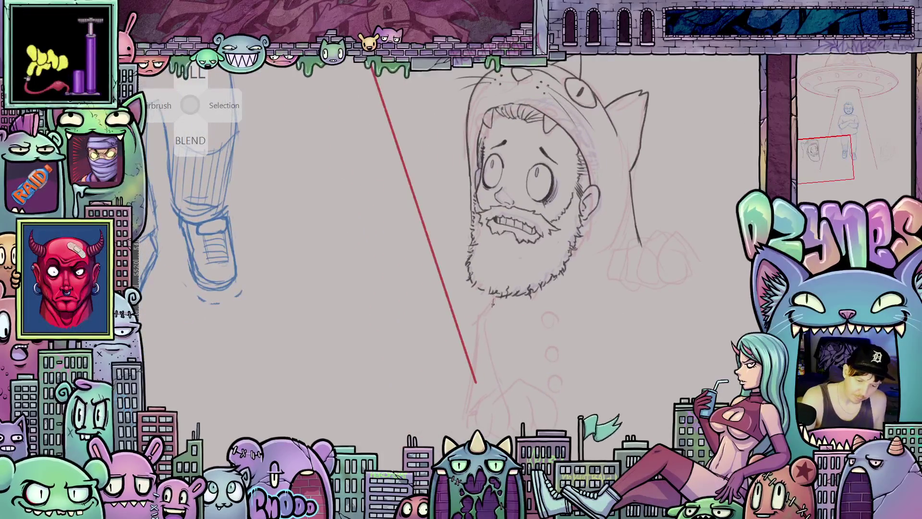
{"action": "left_click_drag", "start_coordinate": [493, 304], "coordinate": [490, 294]}
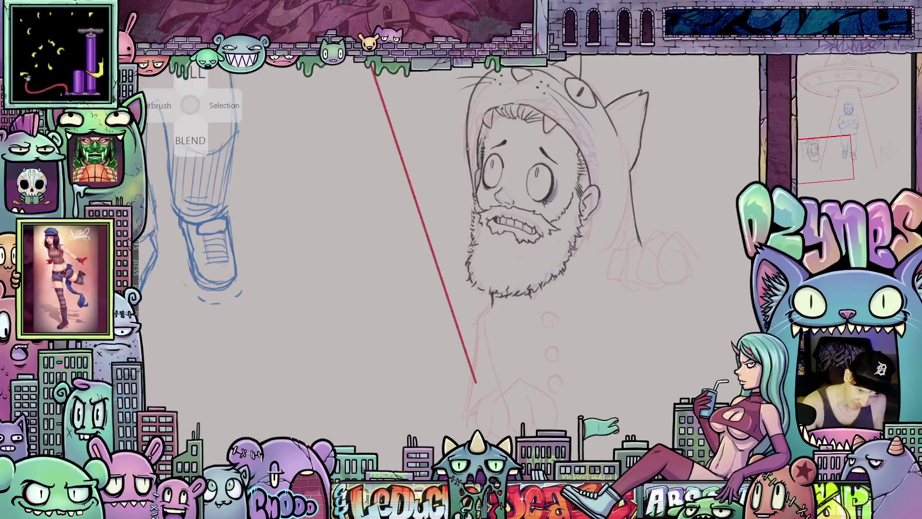
{"action": "mouse_move", "coordinate": [534, 211]}
{"action": "left_mouse_down"}
{"action": "mouse_move", "coordinate": [563, 363]}
{"action": "mouse_move", "coordinate": [571, 347]}
{"action": "left_mouse_up"}
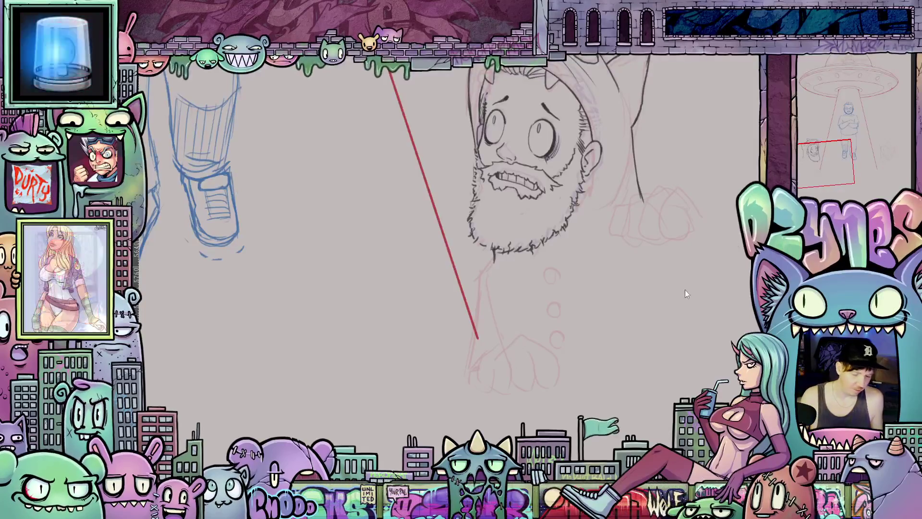
- Zoom out and flip the canvas view horizontally
{"action": "scroll", "coordinate": [631, 259], "scroll_direction": "down", "scroll_amount": 2}
{"action": "scroll", "coordinate": [631, 259], "scroll_direction": "down", "scroll_amount": 2}
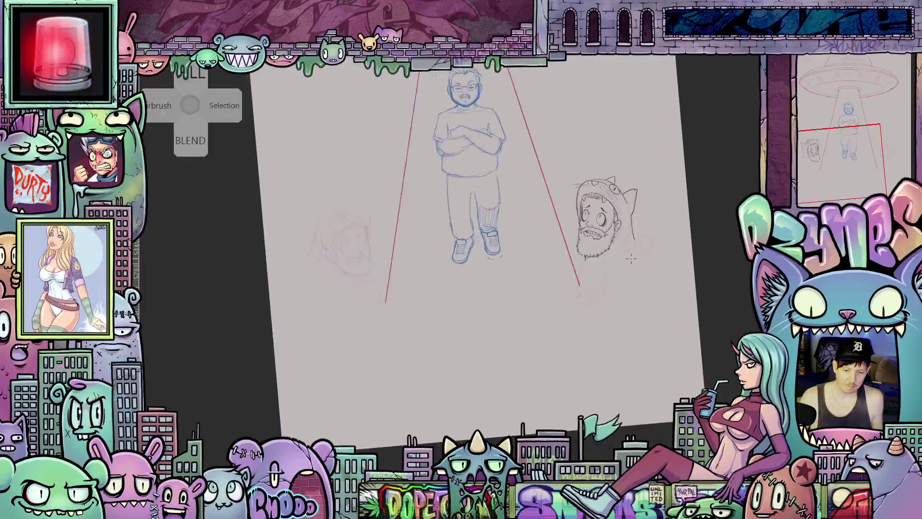
{"action": "scroll", "coordinate": [637, 260], "scroll_direction": "down", "scroll_amount": 1}
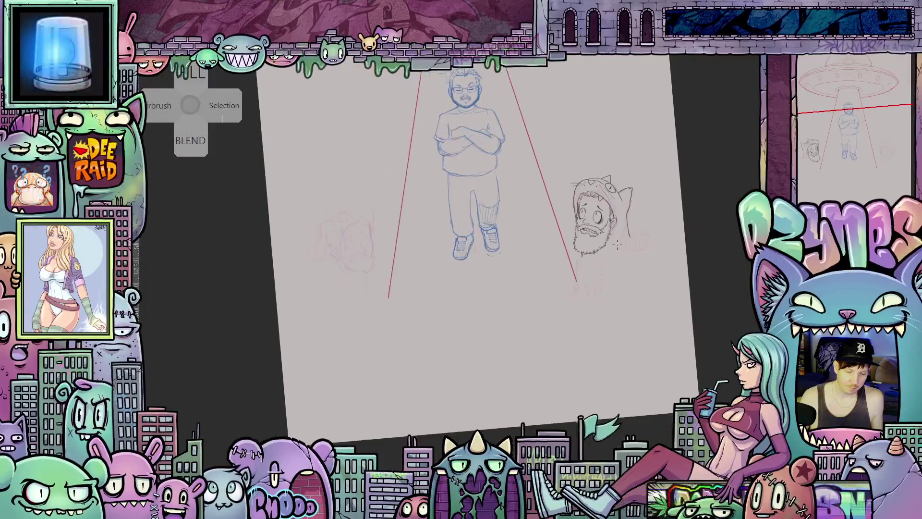
{"action": "key", "text": "m"}
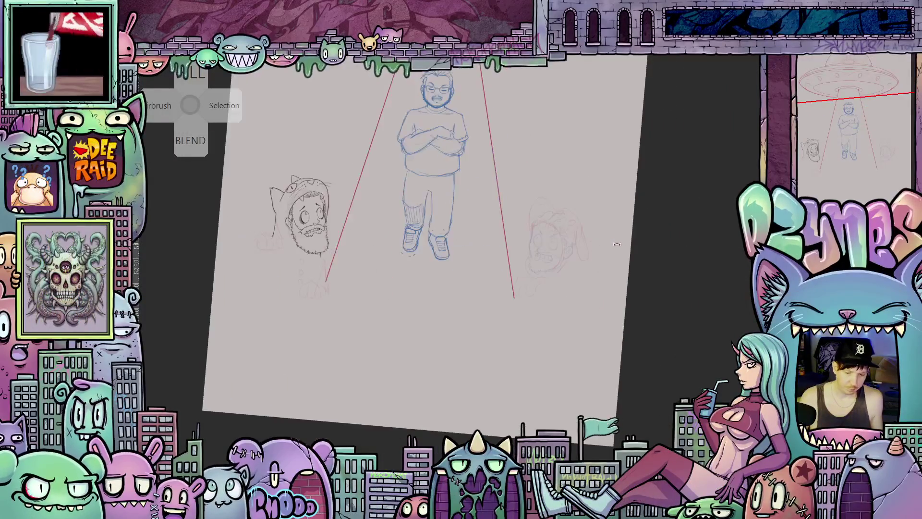
- Zoom back onto the cat-hood head and reveal the blue building and steps sketch
{"action": "scroll", "coordinate": [407, 225], "scroll_direction": "up", "scroll_amount": 2}
{"action": "mouse_move", "coordinate": [365, 240]}
{"action": "left_mouse_down"}
{"action": "mouse_move", "coordinate": [594, 268]}
{"action": "mouse_move", "coordinate": [560, 261]}
{"action": "left_mouse_up"}
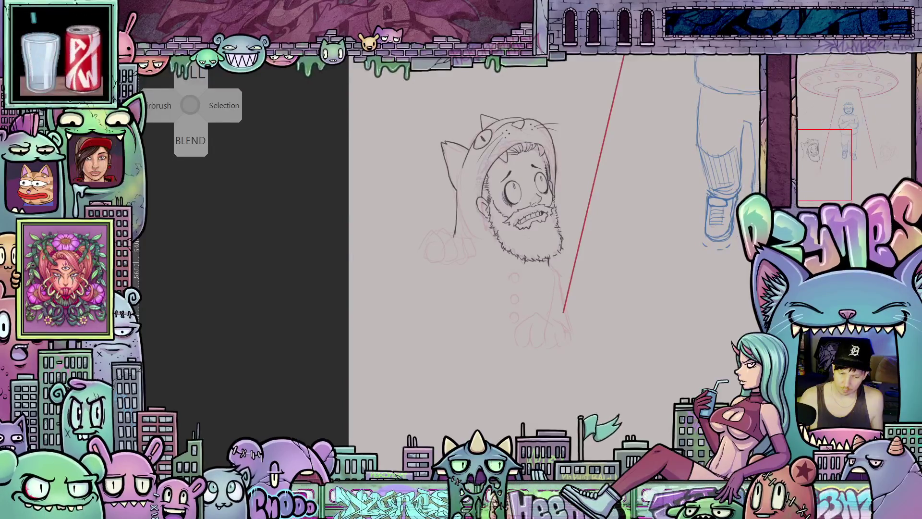
{"action": "key", "text": "ctrl+z"}
{"action": "scroll", "coordinate": [466, 281], "scroll_direction": "up", "scroll_amount": 5}
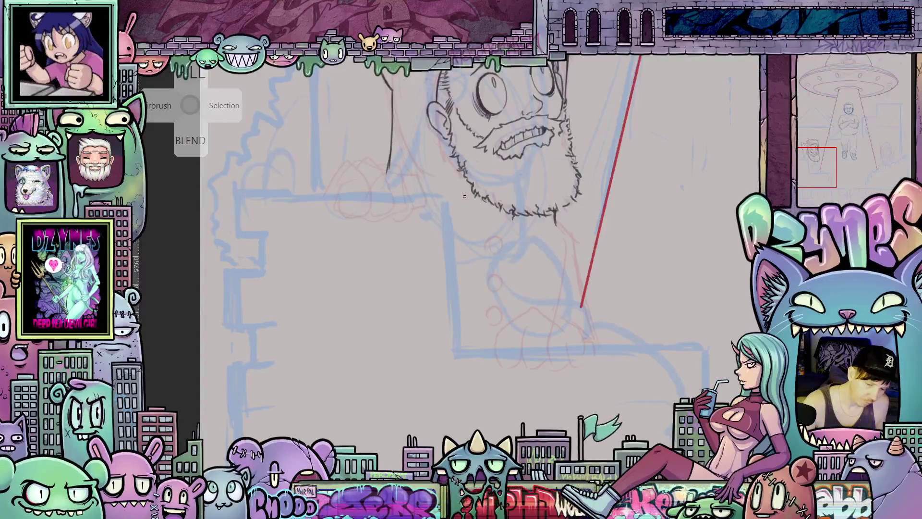
- Extend the jaw line and the neck line downward
{"action": "left_click_drag", "start_coordinate": [463, 195], "coordinate": [442, 270]}
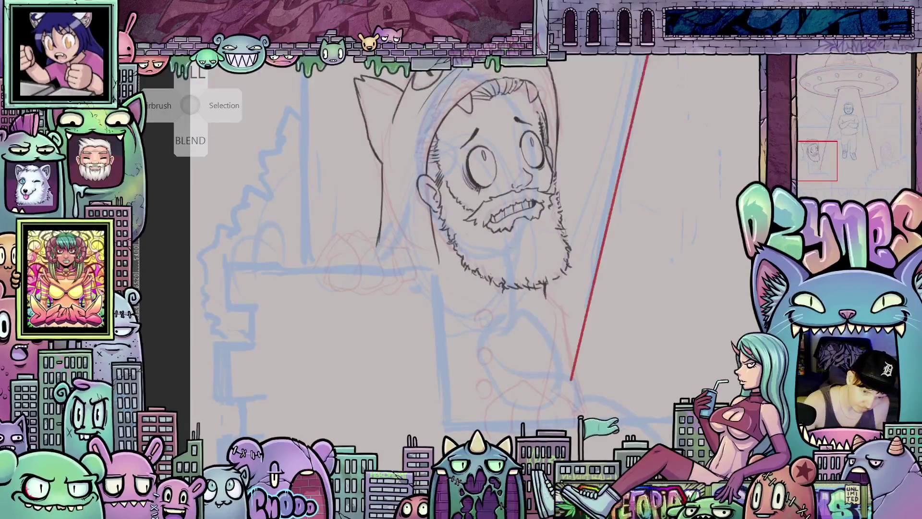
{"action": "left_click_drag", "start_coordinate": [438, 250], "coordinate": [465, 298]}
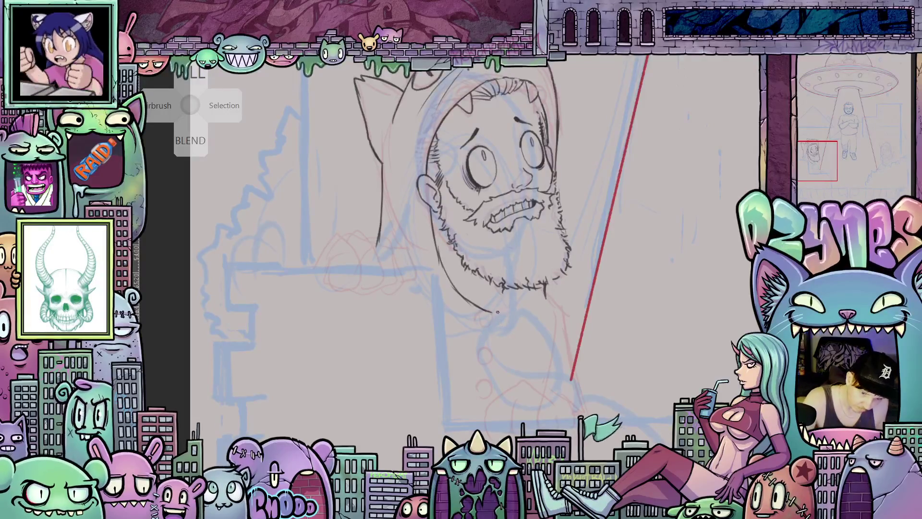
{"action": "left_click_drag", "start_coordinate": [505, 368], "coordinate": [507, 392]}
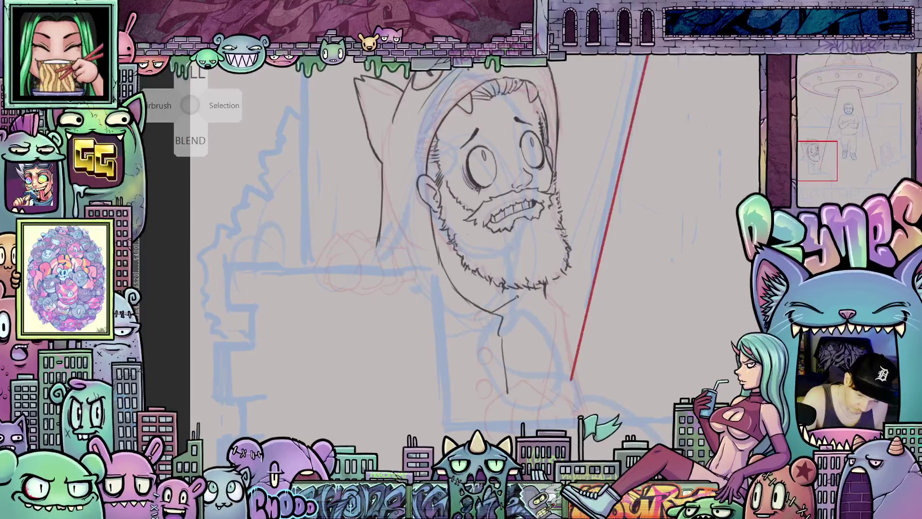
- Outline another finger of the gripping hand and add a claw to the leftmost finger
{"action": "mouse_move", "coordinate": [528, 357]}
{"action": "left_mouse_down"}
{"action": "mouse_move", "coordinate": [538, 382]}
{"action": "mouse_move", "coordinate": [621, 389]}
{"action": "left_mouse_up"}
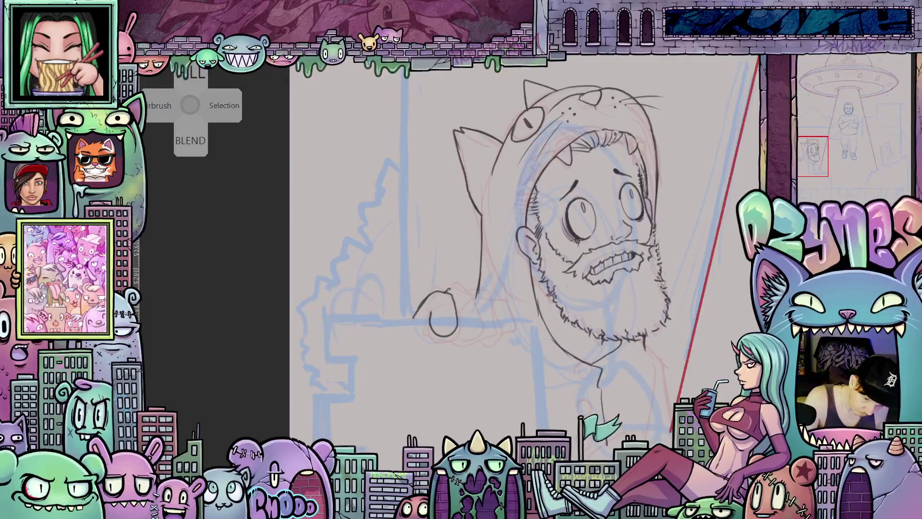
{"action": "mouse_move", "coordinate": [456, 288]}
{"action": "left_mouse_down"}
{"action": "mouse_move", "coordinate": [469, 284]}
{"action": "mouse_move", "coordinate": [469, 332]}
{"action": "left_mouse_up"}
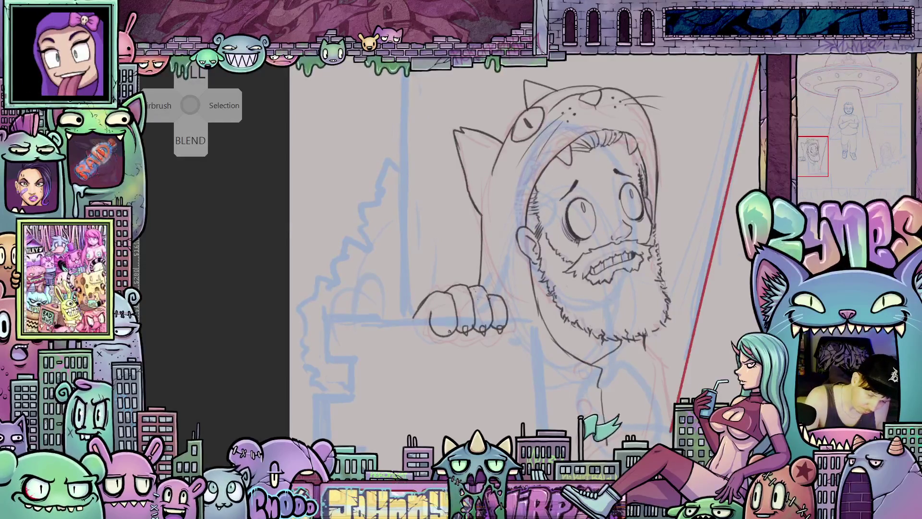
{"action": "left_click_drag", "start_coordinate": [444, 333], "coordinate": [451, 336]}
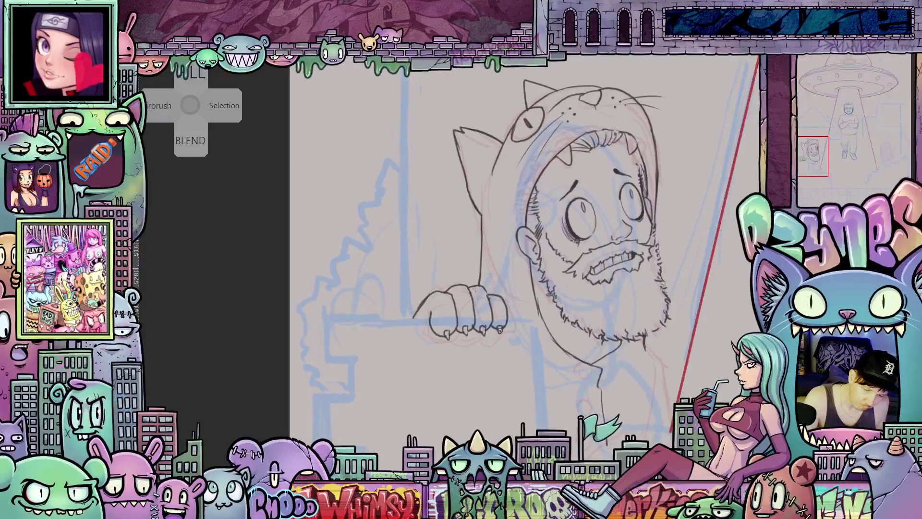
{"action": "scroll", "coordinate": [516, 306], "scroll_direction": "down", "scroll_amount": 3}
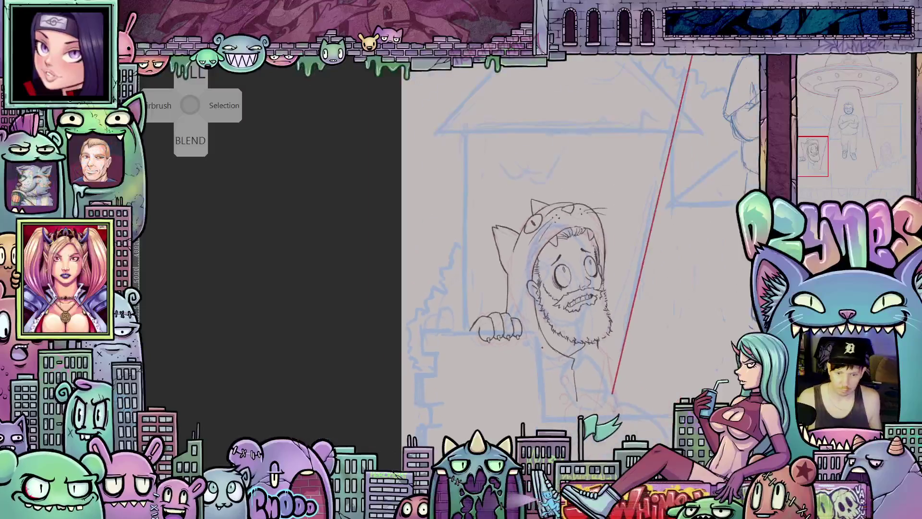
- Draw the finger ovals of the lower fist on the ledge, then lasso-select it
{"action": "mouse_move", "coordinate": [515, 306]}
{"action": "left_mouse_down"}
{"action": "mouse_move", "coordinate": [450, 283]}
{"action": "mouse_move", "coordinate": [472, 285]}
{"action": "left_mouse_up"}
{"action": "scroll", "coordinate": [472, 285], "scroll_direction": "up", "scroll_amount": 3}
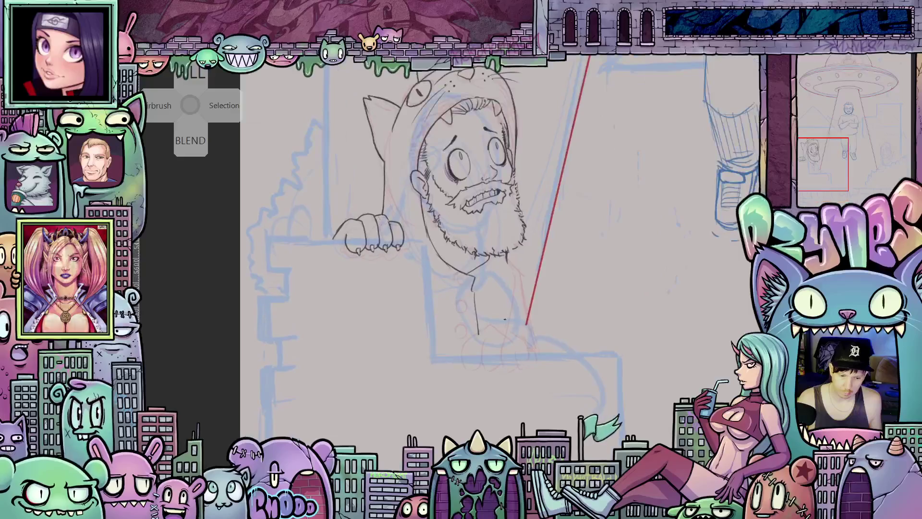
{"action": "mouse_move", "coordinate": [502, 322]}
{"action": "left_mouse_down"}
{"action": "mouse_move", "coordinate": [528, 319]}
{"action": "mouse_move", "coordinate": [549, 331]}
{"action": "left_mouse_up"}
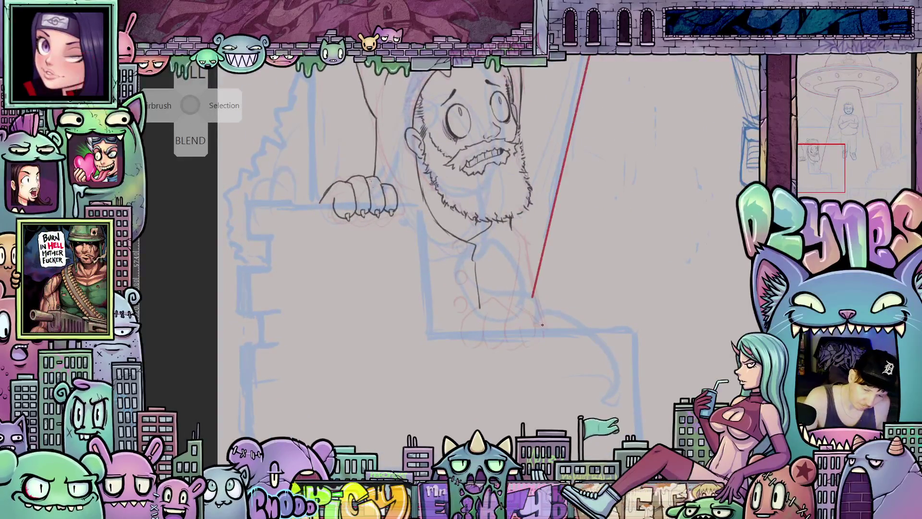
{"action": "mouse_move", "coordinate": [536, 312]}
{"action": "left_mouse_down"}
{"action": "mouse_move", "coordinate": [514, 317]}
{"action": "mouse_move", "coordinate": [510, 336]}
{"action": "mouse_move", "coordinate": [532, 327]}
{"action": "mouse_move", "coordinate": [492, 319]}
{"action": "mouse_move", "coordinate": [495, 338]}
{"action": "mouse_move", "coordinate": [511, 340]}
{"action": "left_mouse_up"}
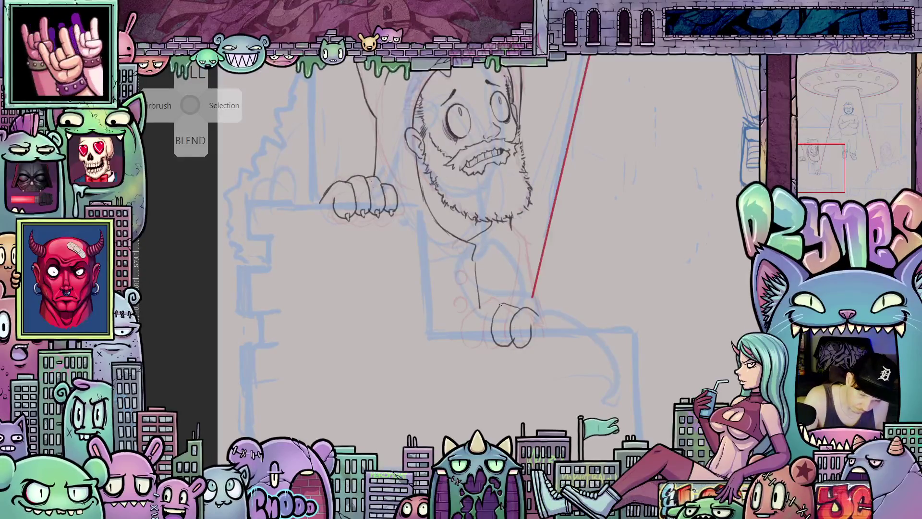
{"action": "mouse_move", "coordinate": [496, 303]}
{"action": "left_mouse_down"}
{"action": "mouse_move", "coordinate": [477, 312]}
{"action": "mouse_move", "coordinate": [475, 336]}
{"action": "mouse_move", "coordinate": [489, 343]}
{"action": "left_mouse_up"}
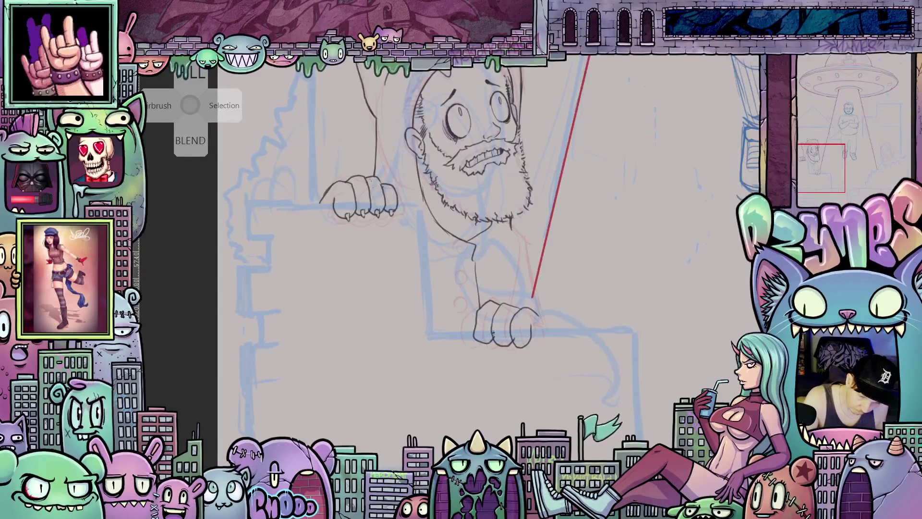
{"action": "mouse_move", "coordinate": [471, 306]}
{"action": "left_mouse_down"}
{"action": "mouse_move", "coordinate": [459, 322]}
{"action": "mouse_move", "coordinate": [463, 342]}
{"action": "mouse_move", "coordinate": [478, 342]}
{"action": "left_mouse_up"}
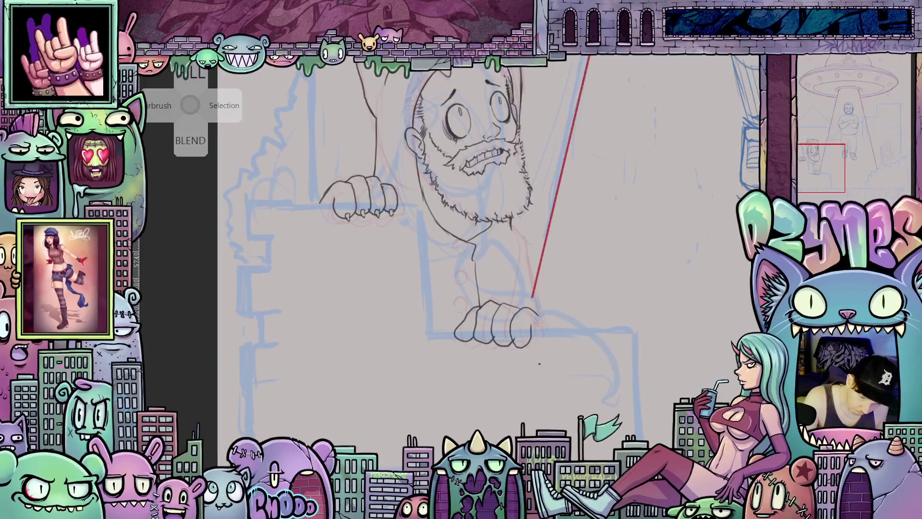
{"action": "scroll", "coordinate": [539, 364], "scroll_direction": "up", "scroll_amount": 1}
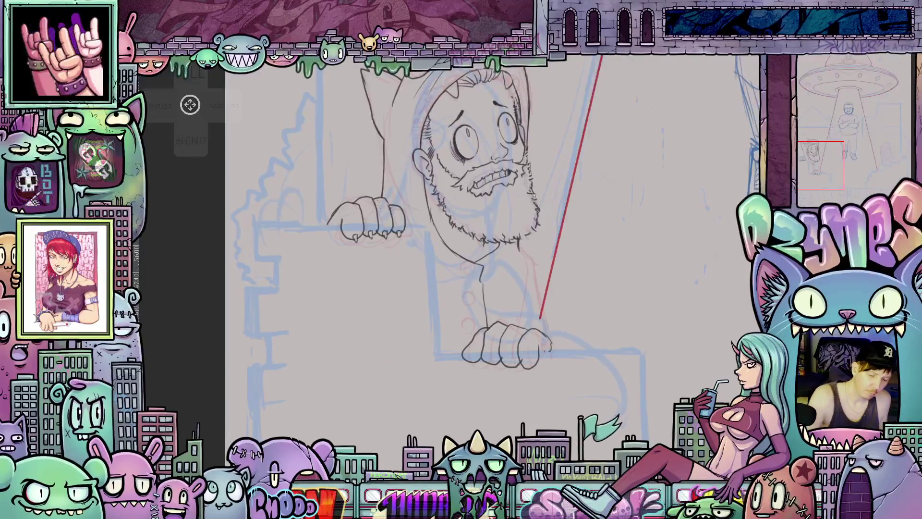
{"action": "mouse_move", "coordinate": [474, 374]}
{"action": "left_mouse_down"}
{"action": "mouse_move", "coordinate": [487, 322]}
{"action": "mouse_move", "coordinate": [505, 312]}
{"action": "mouse_move", "coordinate": [549, 370]}
{"action": "mouse_move", "coordinate": [526, 379]}
{"action": "mouse_move", "coordinate": [473, 373]}
{"action": "left_mouse_up"}
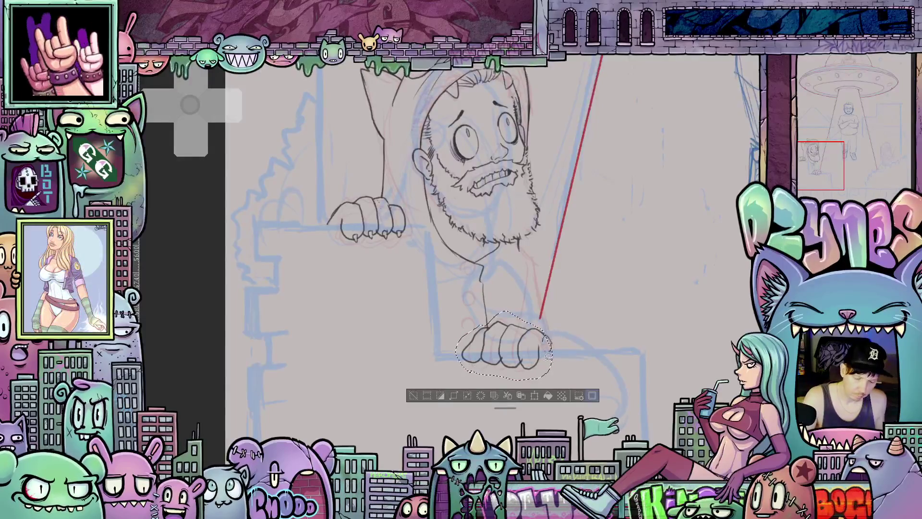
- Scale the selected lower fist down slightly, commit the change and deselect
{"action": "left_click", "coordinate": [534, 395]}
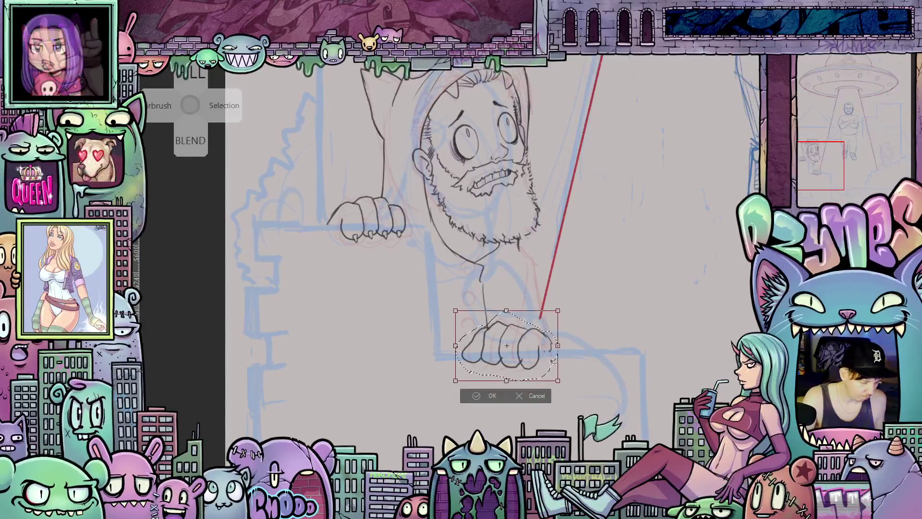
{"action": "mouse_move", "coordinate": [557, 346]}
{"action": "left_mouse_down"}
{"action": "mouse_move", "coordinate": [534, 355]}
{"action": "mouse_move", "coordinate": [551, 375]}
{"action": "mouse_move", "coordinate": [561, 367]}
{"action": "left_mouse_up"}
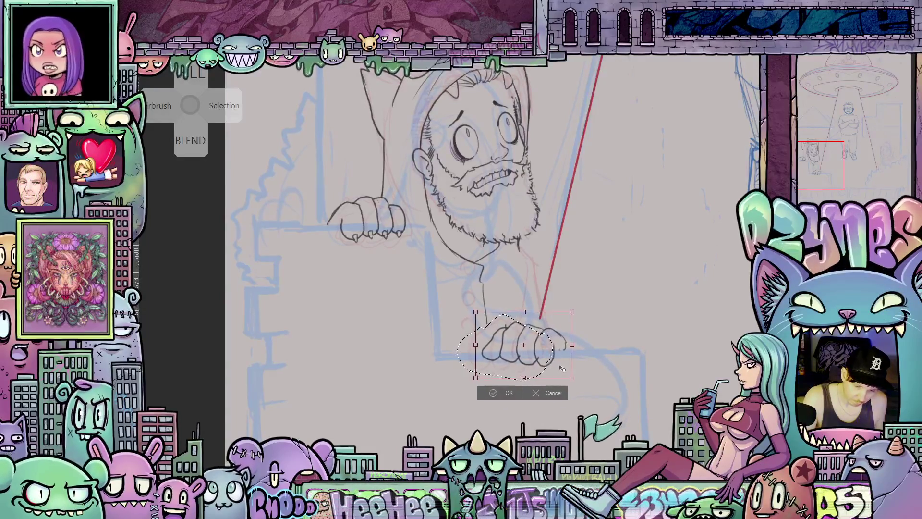
{"action": "key", "text": "Return"}
{"action": "key", "text": "ctrl+d"}
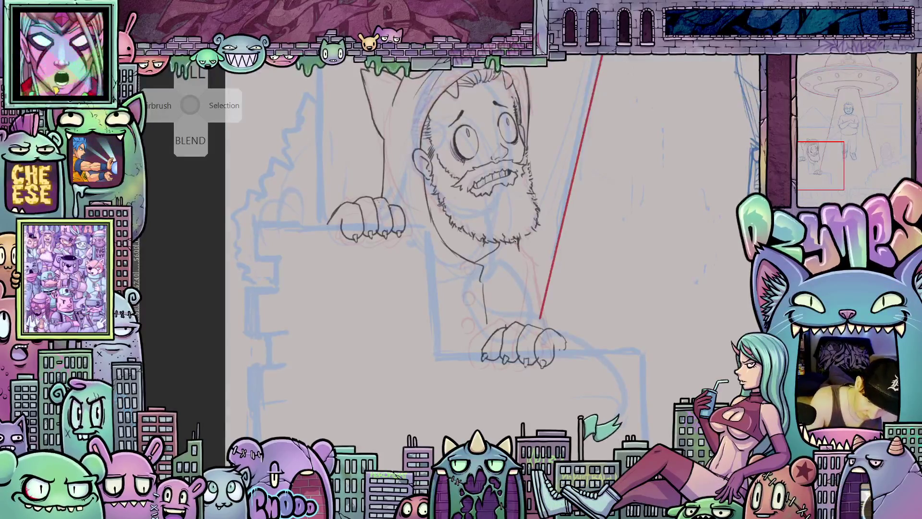
- Ink the neck-to-shoulder line below the beard and the shoulder and arm contour
{"action": "left_click_drag", "start_coordinate": [513, 244], "coordinate": [570, 287]}
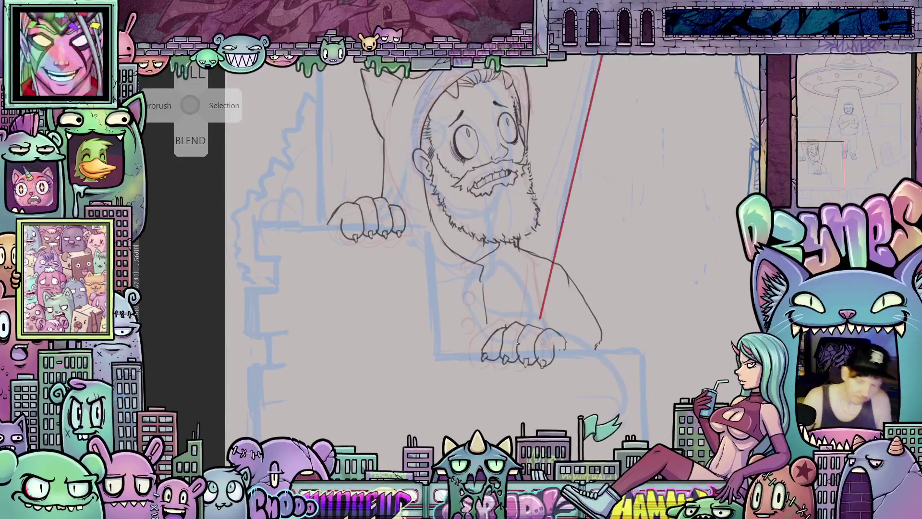
{"action": "key", "text": "ctrl+minus"}
{"action": "key", "text": "ctrl+minus"}
{"action": "key", "text": "ctrl+minus"}
{"action": "key", "text": "ctrl+plus"}
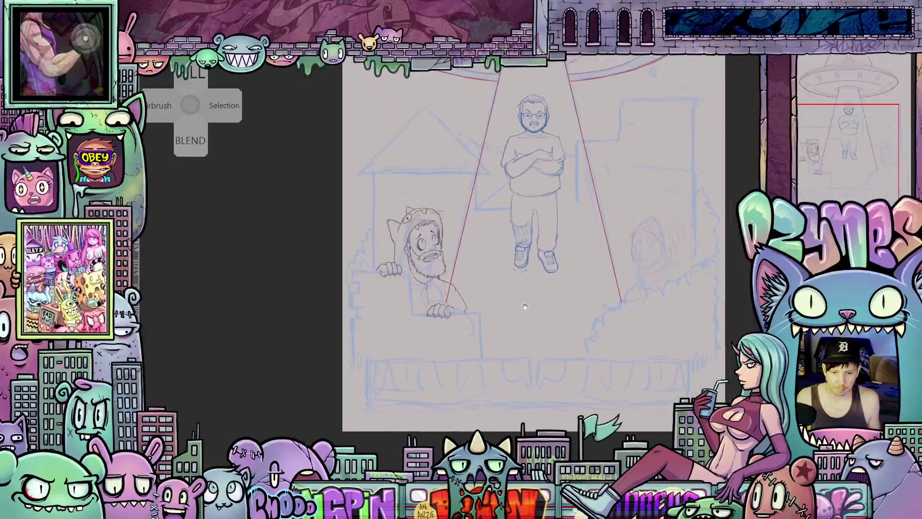
{"action": "mouse_move", "coordinate": [494, 294]}
{"action": "left_mouse_down"}
{"action": "mouse_move", "coordinate": [493, 307]}
{"action": "mouse_move", "coordinate": [520, 327]}
{"action": "mouse_move", "coordinate": [588, 305]}
{"action": "left_mouse_up"}
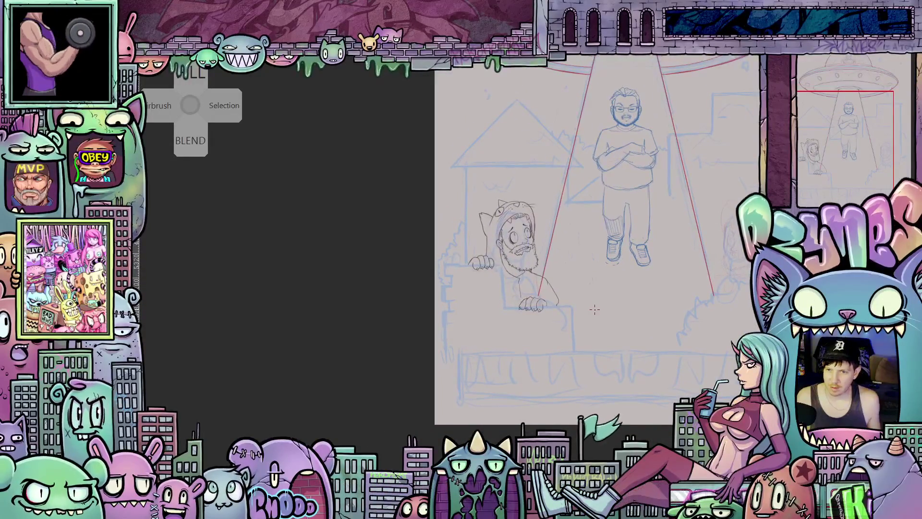
{"action": "scroll", "coordinate": [559, 287], "scroll_direction": "up", "scroll_amount": 3}
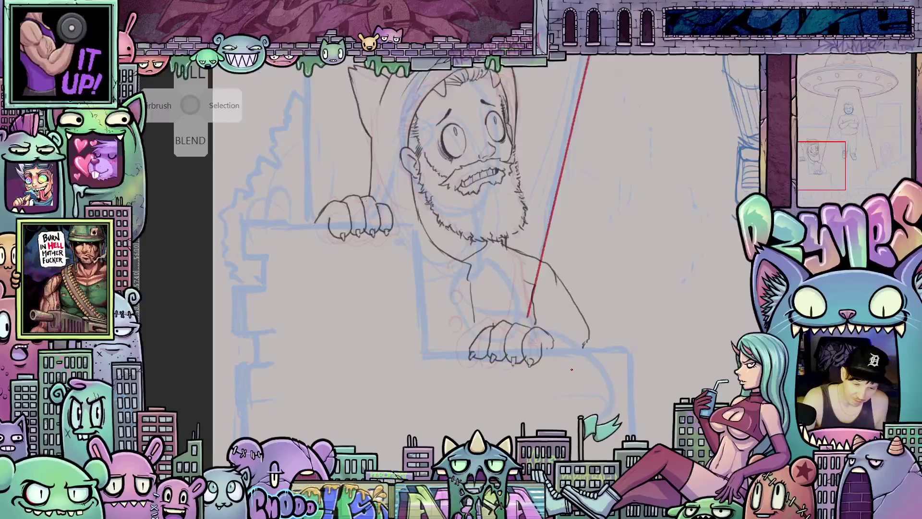
{"action": "left_click_drag", "start_coordinate": [564, 283], "coordinate": [595, 350]}
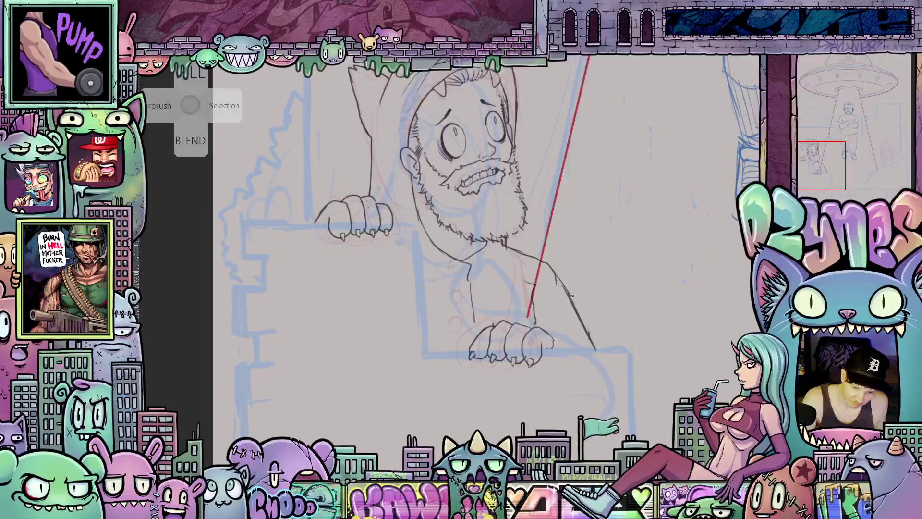
- Add a short mark and a button mark down the coat front
{"action": "mouse_move", "coordinate": [571, 296]}
{"action": "left_mouse_down"}
{"action": "mouse_move", "coordinate": [629, 382]}
{"action": "mouse_move", "coordinate": [624, 398]}
{"action": "mouse_move", "coordinate": [610, 408]}
{"action": "mouse_move", "coordinate": [565, 341]}
{"action": "left_mouse_up"}
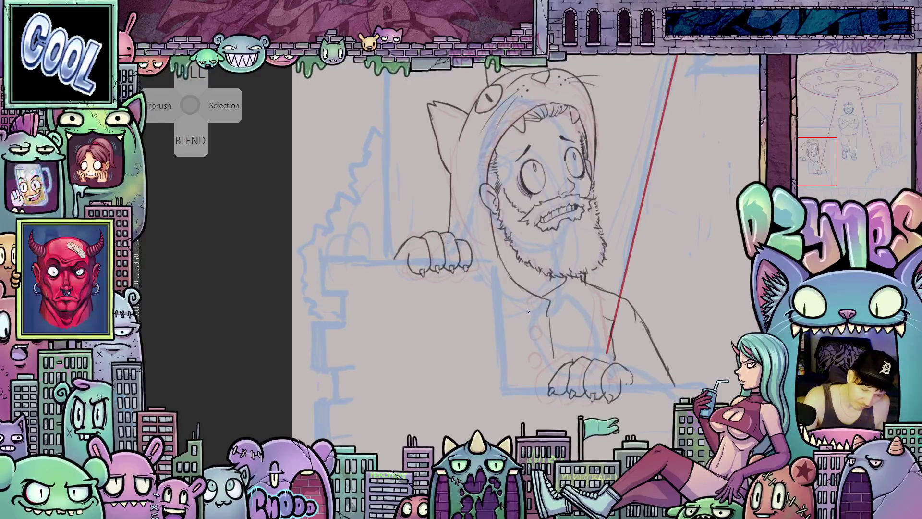
{"action": "left_click_drag", "start_coordinate": [530, 313], "coordinate": [539, 310]}
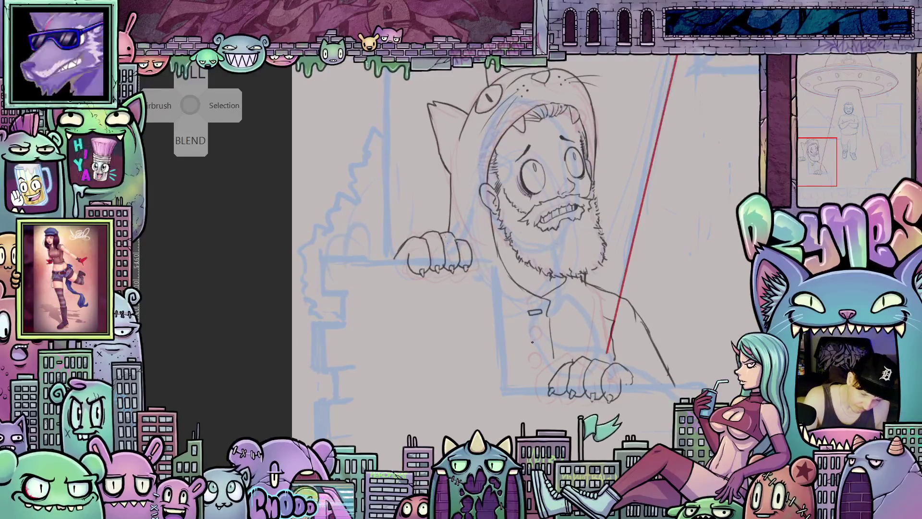
{"action": "mouse_move", "coordinate": [537, 345]}
{"action": "left_mouse_down"}
{"action": "mouse_move", "coordinate": [545, 343]}
{"action": "mouse_move", "coordinate": [546, 366]}
{"action": "left_mouse_up"}
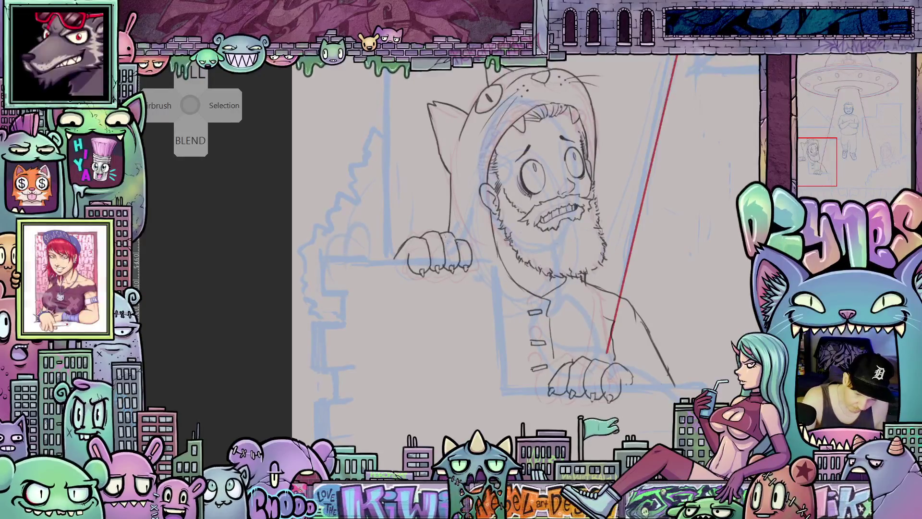
- Ink a line along the man's arm and the coat's shoulder line
{"action": "left_click_drag", "start_coordinate": [620, 378], "coordinate": [553, 337]}
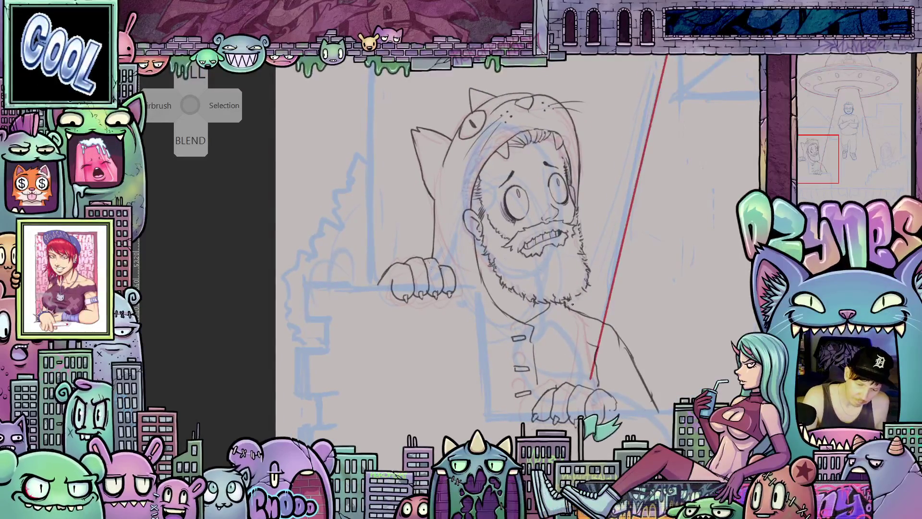
{"action": "left_click_drag", "start_coordinate": [578, 317], "coordinate": [657, 346]}
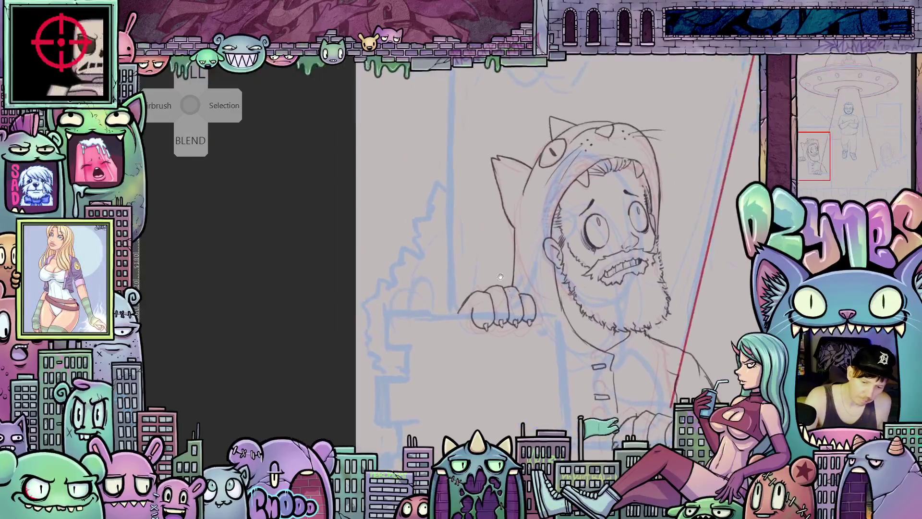
{"action": "left_click_drag", "start_coordinate": [472, 278], "coordinate": [442, 314]}
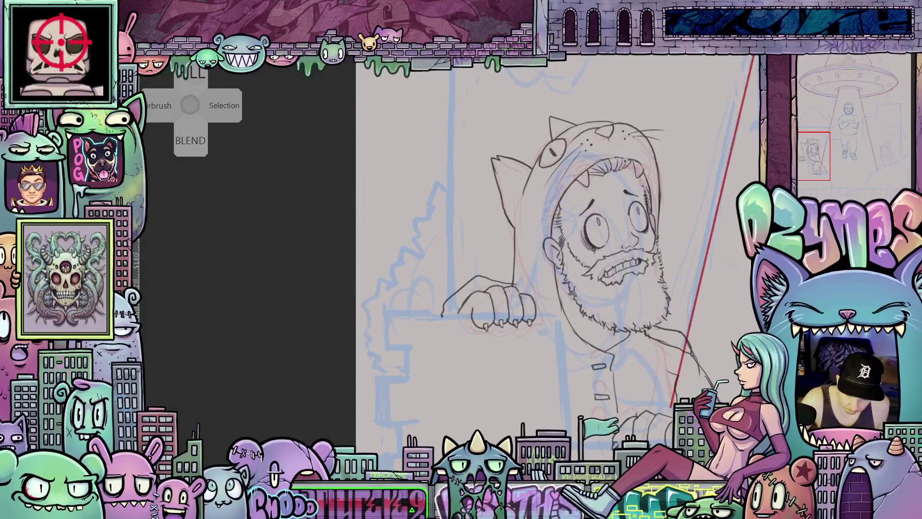
{"action": "left_click_drag", "start_coordinate": [686, 336], "coordinate": [707, 380]}
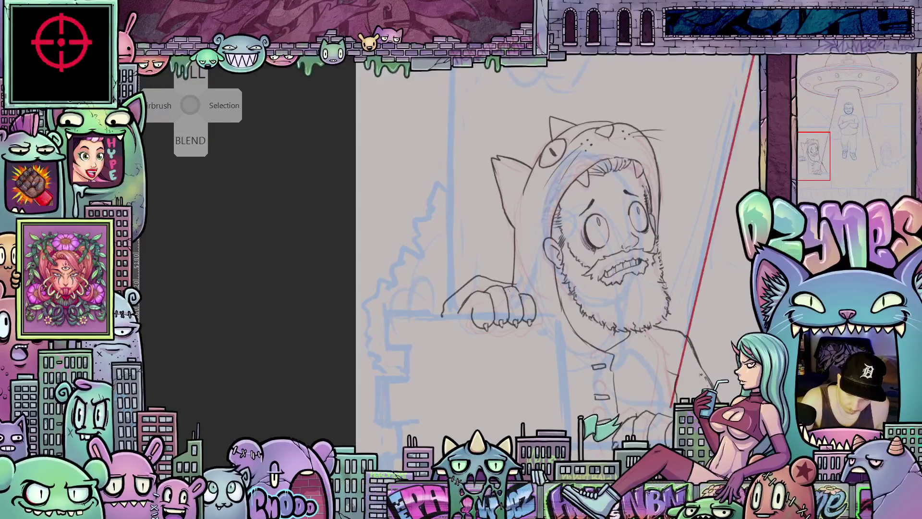
{"action": "left_click_drag", "start_coordinate": [733, 432], "coordinate": [671, 404]}
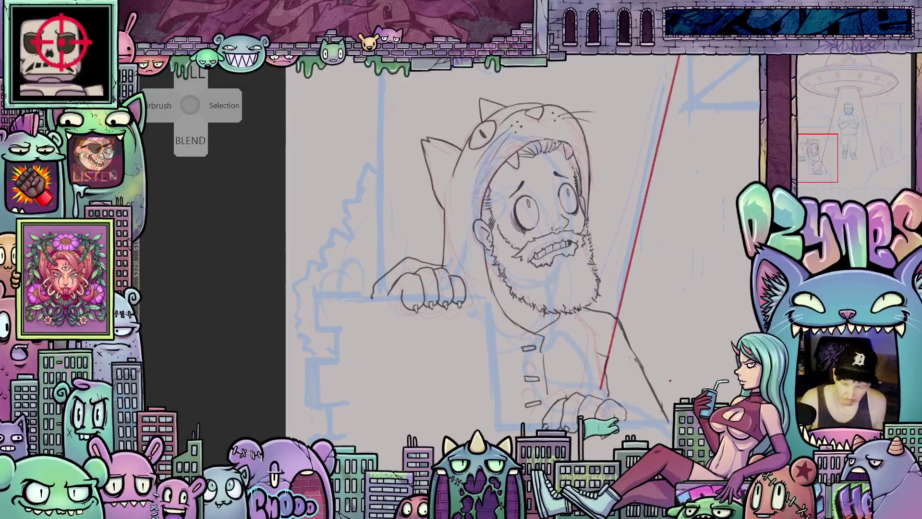
{"action": "scroll", "coordinate": [508, 333], "scroll_direction": "down", "scroll_amount": 3}
{"action": "scroll", "coordinate": [507, 333], "scroll_direction": "down", "scroll_amount": 3}
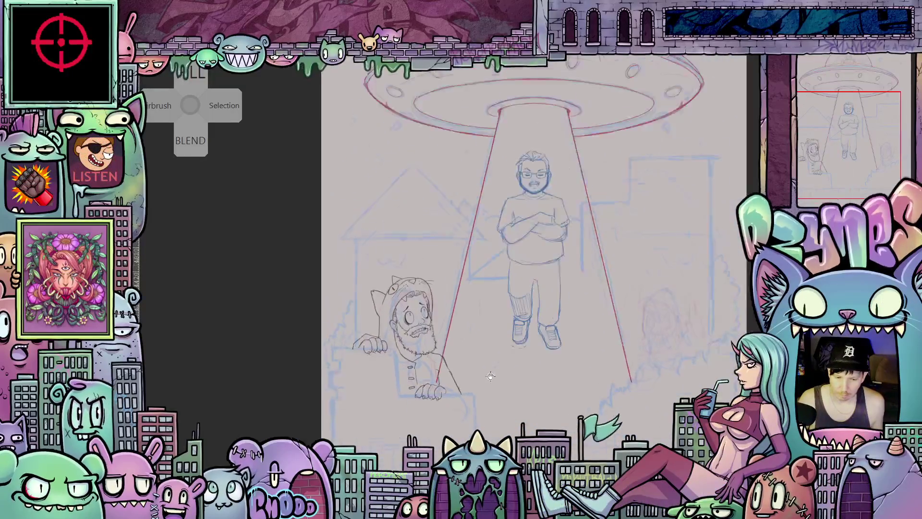
- Zoom onto the man's face and ink the inside edge of the hood's mouth
{"action": "left_click_drag", "start_coordinate": [489, 339], "coordinate": [532, 390]}
{"action": "scroll", "coordinate": [483, 301], "scroll_direction": "up", "scroll_amount": 5}
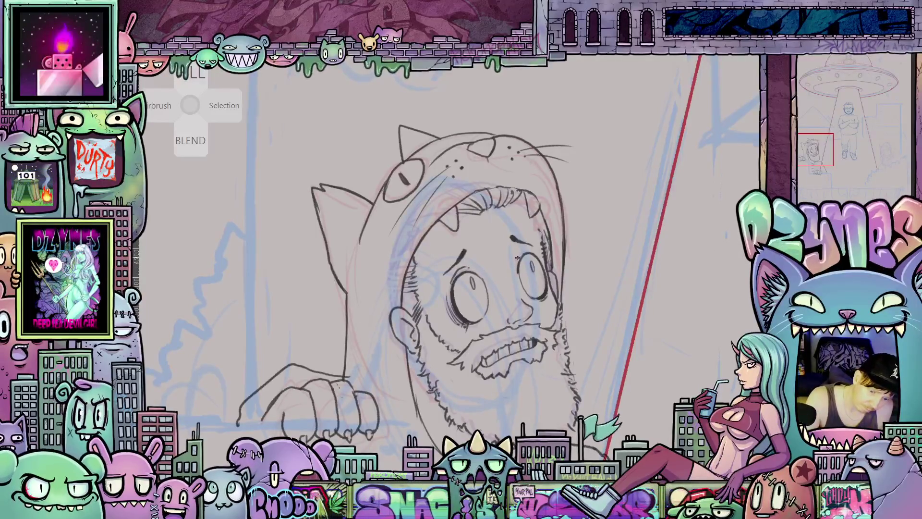
{"action": "left_click_drag", "start_coordinate": [523, 254], "coordinate": [523, 343]}
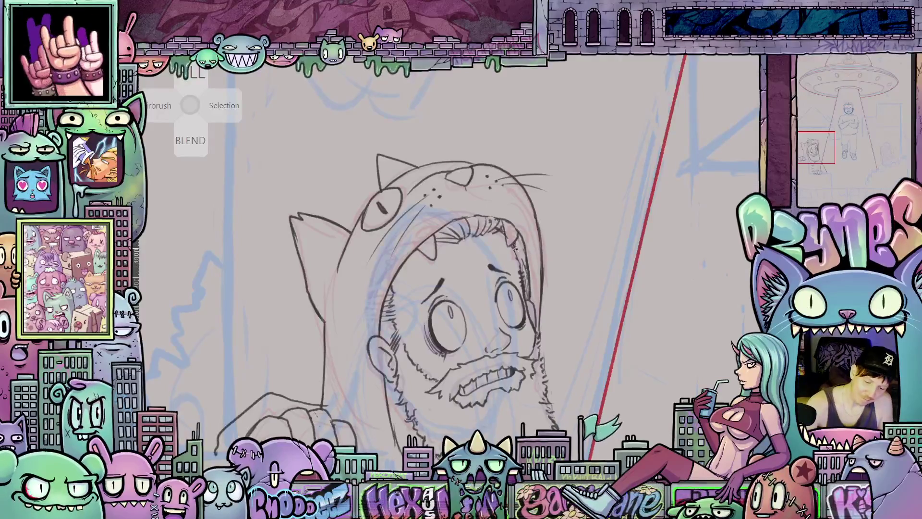
{"action": "left_click_drag", "start_coordinate": [515, 236], "coordinate": [522, 273]}
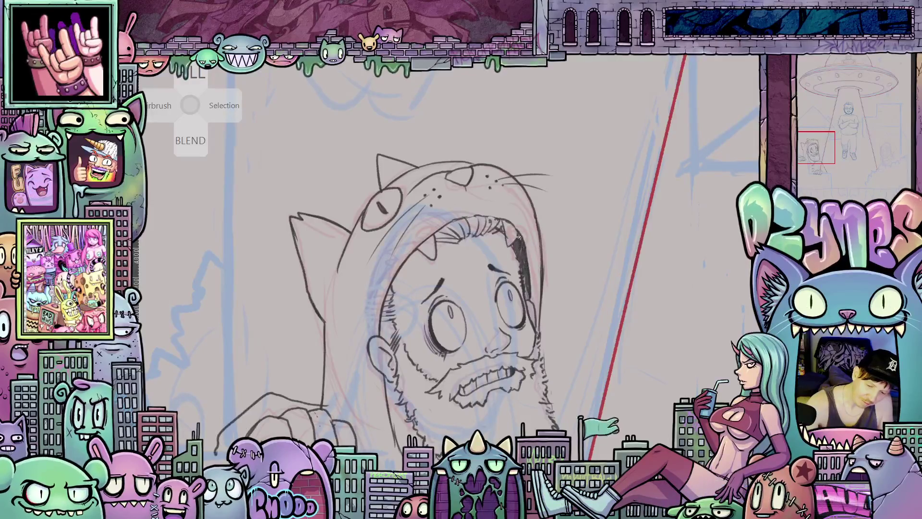
{"action": "scroll", "coordinate": [610, 384], "scroll_direction": "down", "scroll_amount": 5}
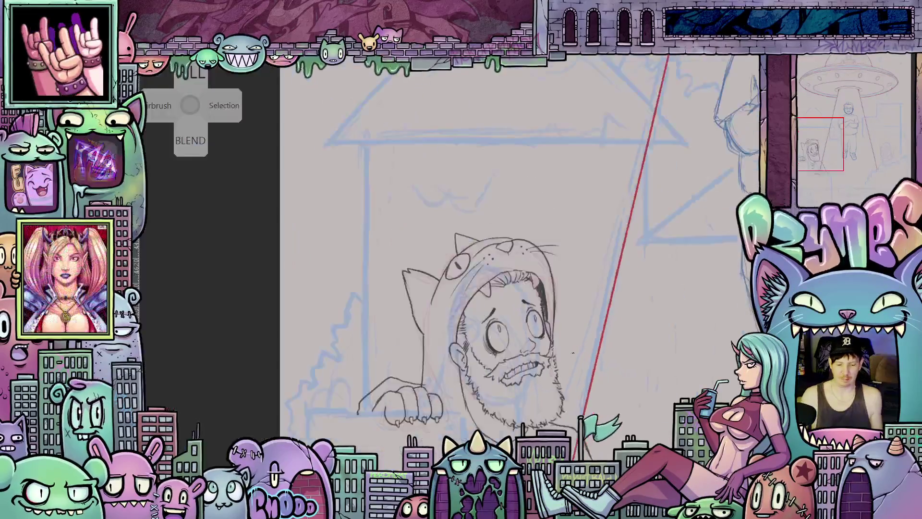
{"action": "mouse_move", "coordinate": [812, 447]}
{"action": "left_mouse_down"}
{"action": "mouse_move", "coordinate": [678, 401]}
{"action": "mouse_move", "coordinate": [489, 397]}
{"action": "left_mouse_up"}
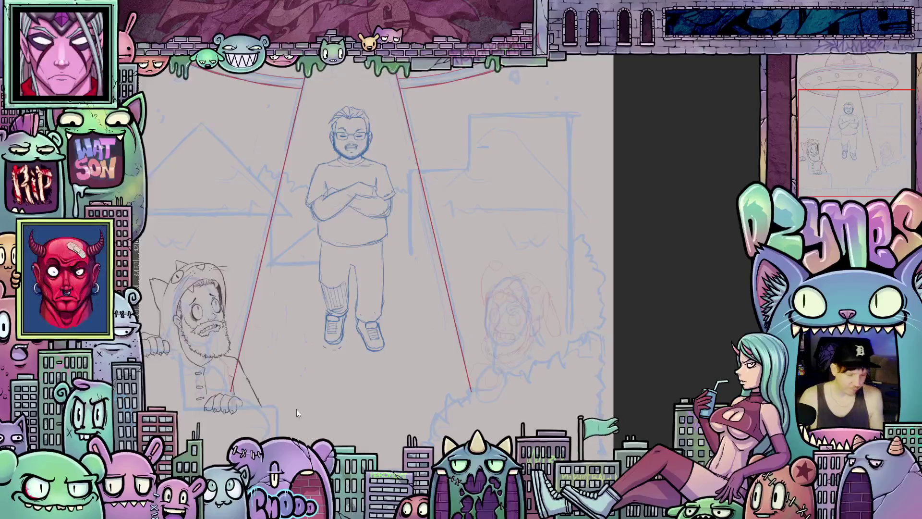
- Zoom in on the cat hood and ink a small oval at its top
{"action": "left_click_drag", "start_coordinate": [298, 373], "coordinate": [452, 372]}
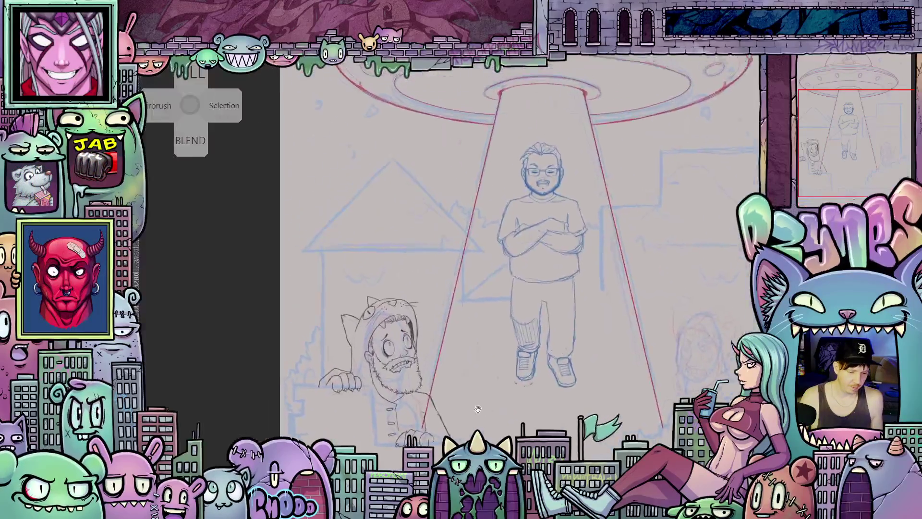
{"action": "scroll", "coordinate": [391, 365], "scroll_direction": "up", "scroll_amount": 4}
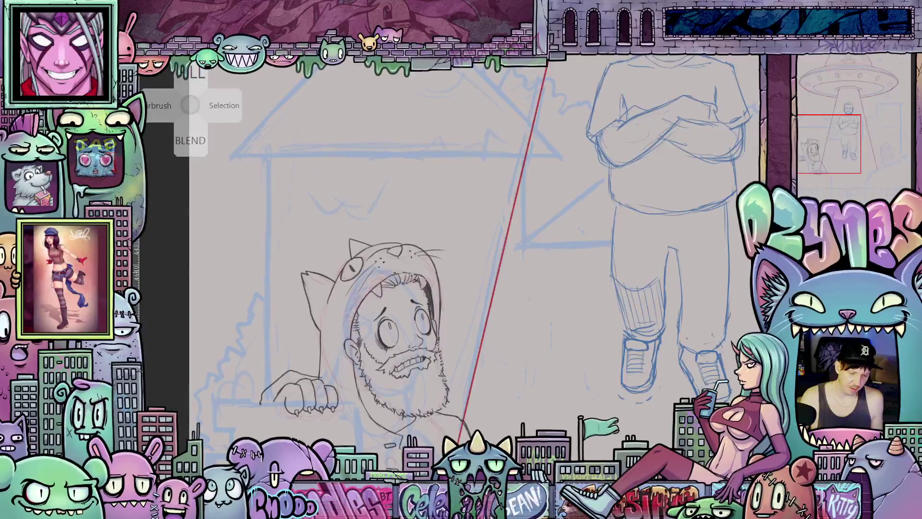
{"action": "scroll", "coordinate": [397, 248], "scroll_direction": "up", "scroll_amount": 2}
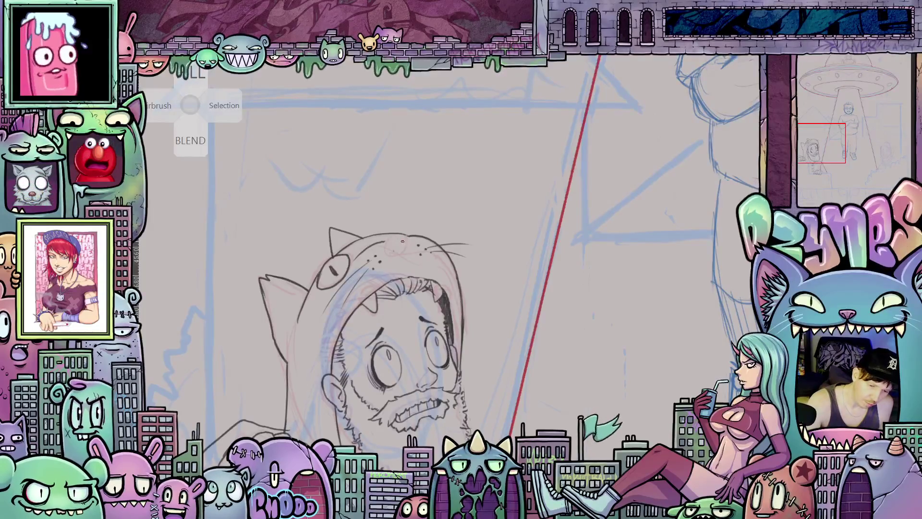
{"action": "mouse_move", "coordinate": [402, 241]}
{"action": "left_mouse_down"}
{"action": "mouse_move", "coordinate": [393, 244]}
{"action": "mouse_move", "coordinate": [419, 238]}
{"action": "mouse_move", "coordinate": [390, 229]}
{"action": "mouse_move", "coordinate": [395, 244]}
{"action": "left_mouse_up"}
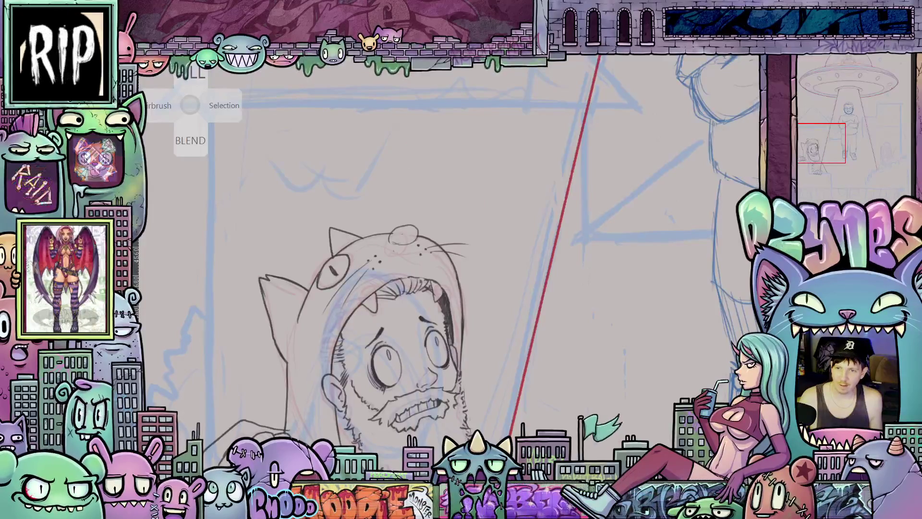
{"action": "scroll", "coordinate": [529, 327], "scroll_direction": "down", "scroll_amount": 3}
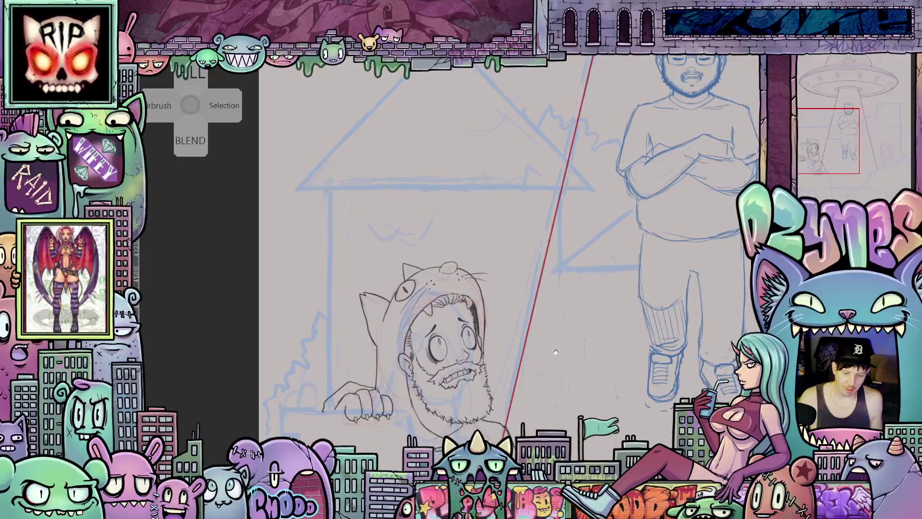
{"action": "mouse_move", "coordinate": [556, 352]}
{"action": "left_mouse_down"}
{"action": "mouse_move", "coordinate": [543, 295]}
{"action": "mouse_move", "coordinate": [563, 346]}
{"action": "left_mouse_up"}
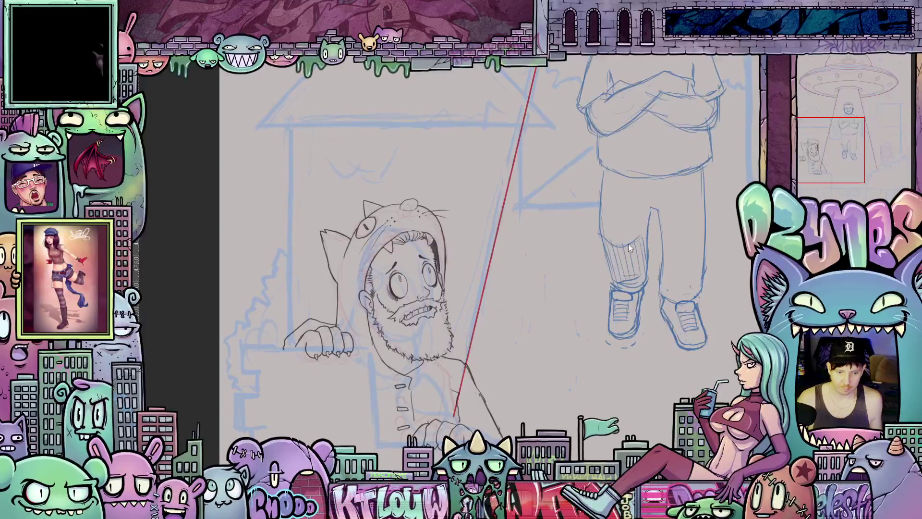
- Ink the front edge of the man's coat in two downward strokes
{"action": "key", "text": "ctrl+0"}
{"action": "left_click_drag", "start_coordinate": [628, 244], "coordinate": [580, 285]}
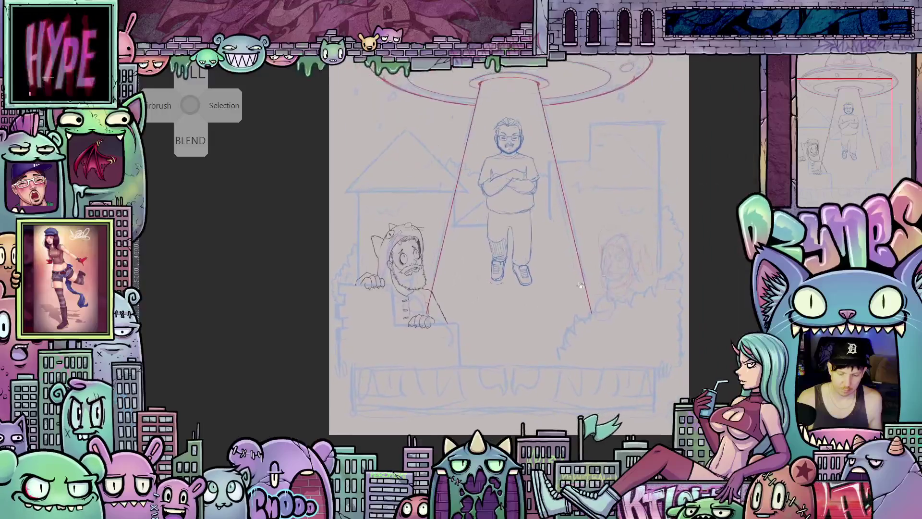
{"action": "scroll", "coordinate": [581, 285], "scroll_direction": "up", "scroll_amount": 5}
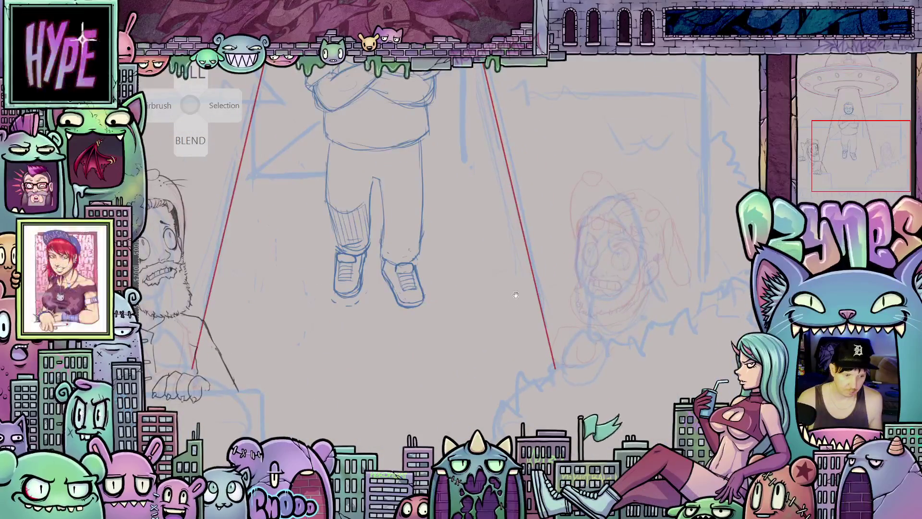
{"action": "left_click_drag", "start_coordinate": [516, 294], "coordinate": [688, 214]}
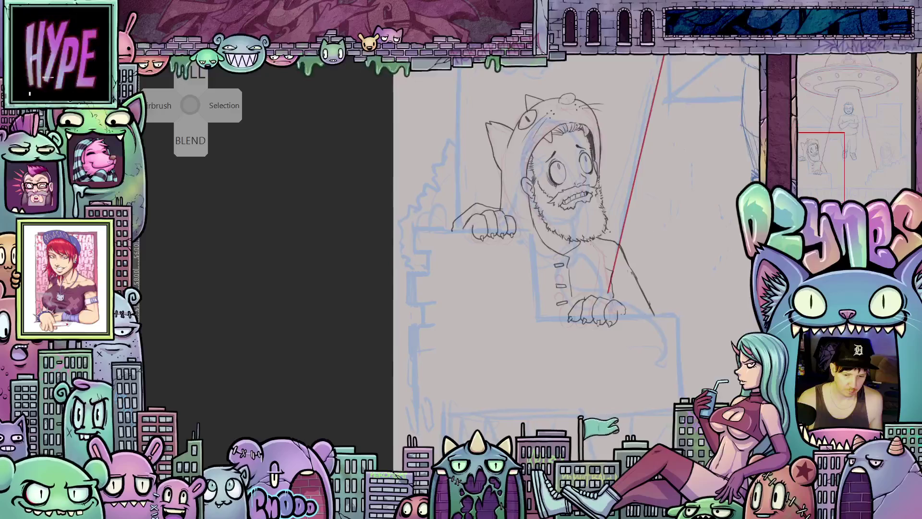
{"action": "scroll", "coordinate": [610, 231], "scroll_direction": "up", "scroll_amount": 3}
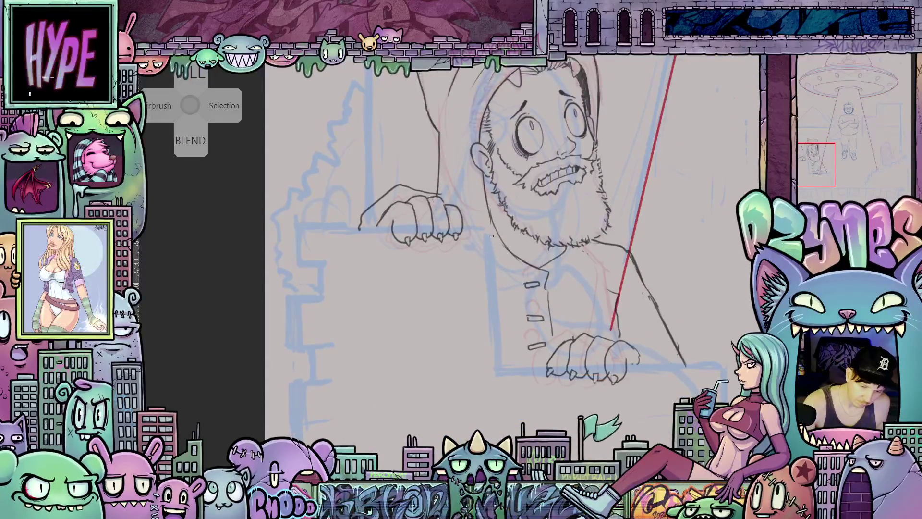
{"action": "left_click_drag", "start_coordinate": [494, 275], "coordinate": [495, 295]}
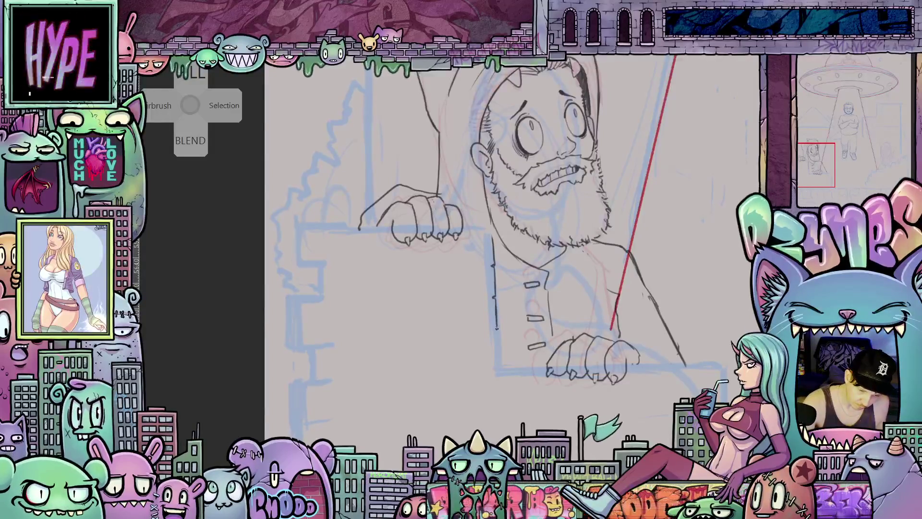
{"action": "left_click_drag", "start_coordinate": [496, 331], "coordinate": [497, 363]}
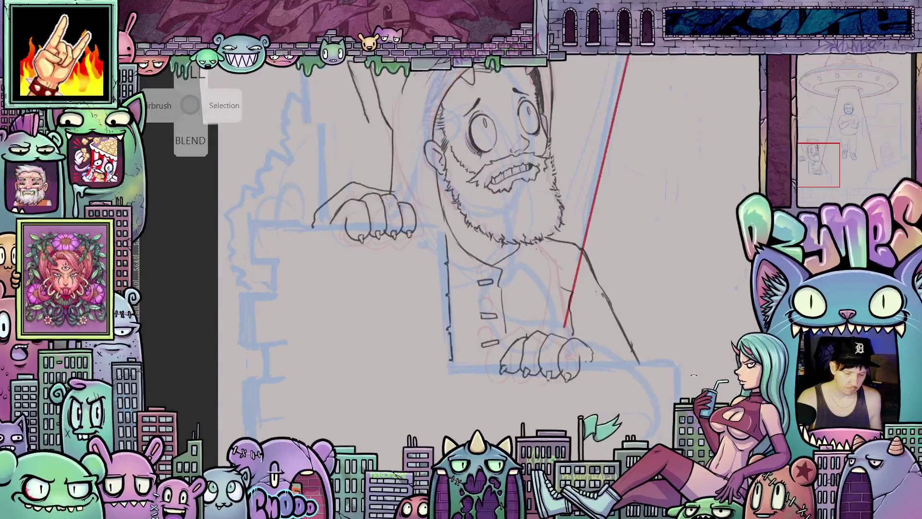
- Rotate the canvas and ink a diagonal line running up from the right hand
{"action": "mouse_move", "coordinate": [675, 397]}
{"action": "left_mouse_down"}
{"action": "mouse_move", "coordinate": [509, 342]}
{"action": "mouse_move", "coordinate": [539, 311]}
{"action": "left_mouse_up"}
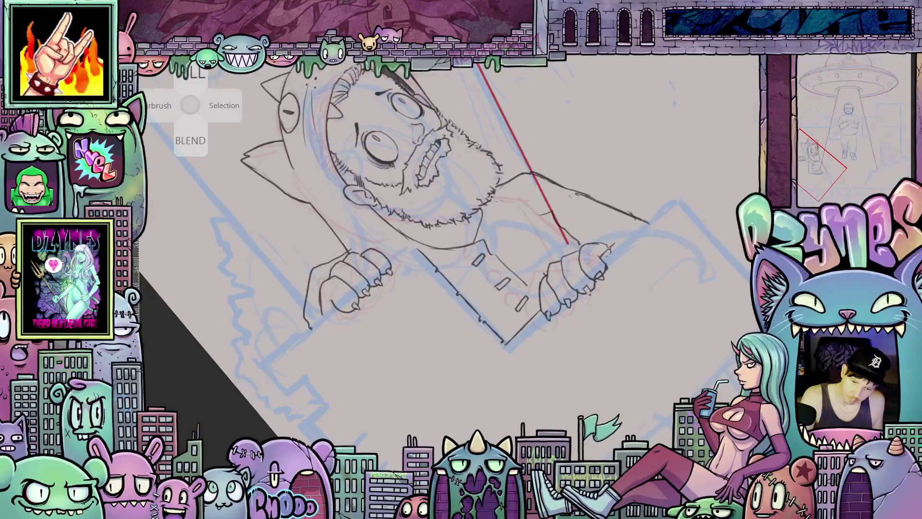
{"action": "left_click_drag", "start_coordinate": [604, 253], "coordinate": [663, 200]}
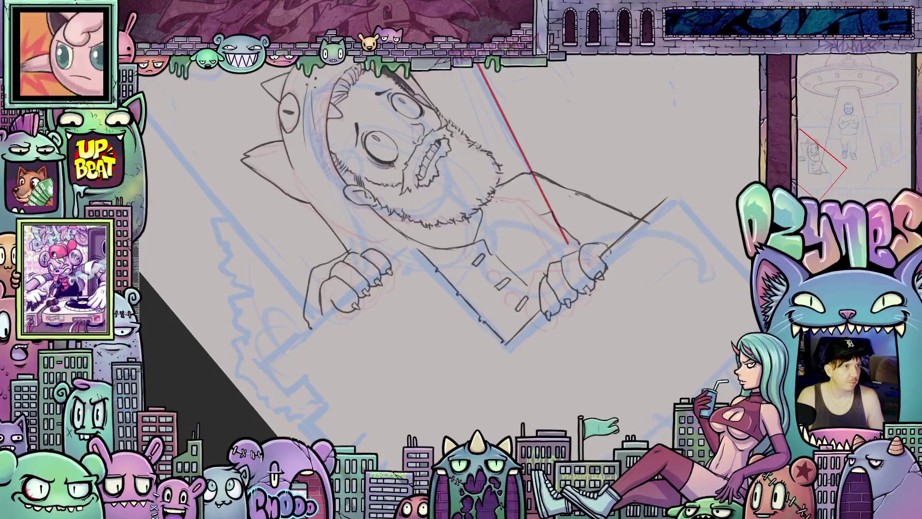
{"action": "key", "text": "tab"}
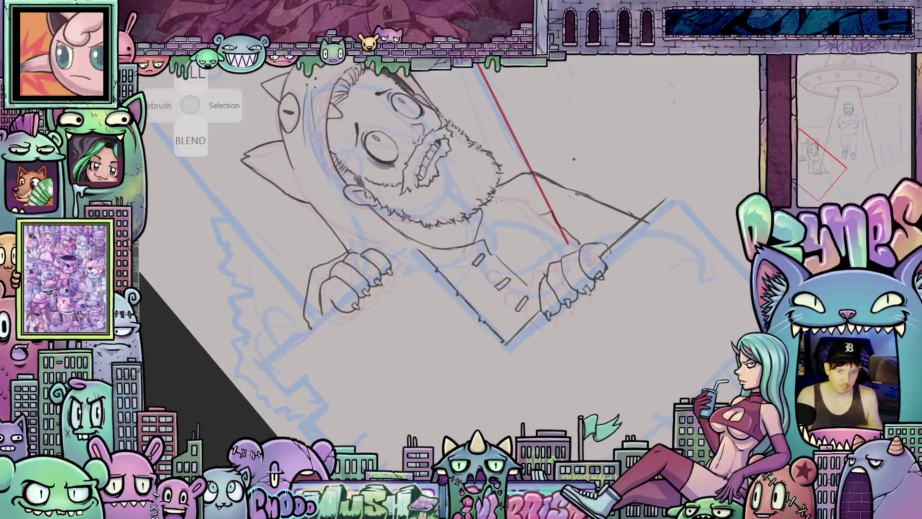
{"action": "mouse_move", "coordinate": [599, 133]}
{"action": "left_mouse_down"}
{"action": "mouse_move", "coordinate": [579, 322]}
{"action": "mouse_move", "coordinate": [524, 297]}
{"action": "left_mouse_up"}
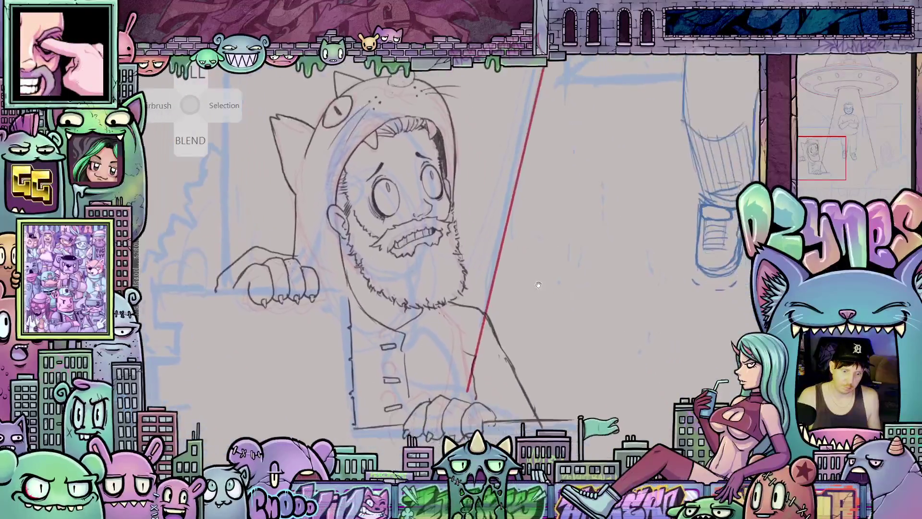
- Draw the jaw line under the beard and hatch shading onto the neck
{"action": "scroll", "coordinate": [406, 275], "scroll_direction": "up", "scroll_amount": 3}
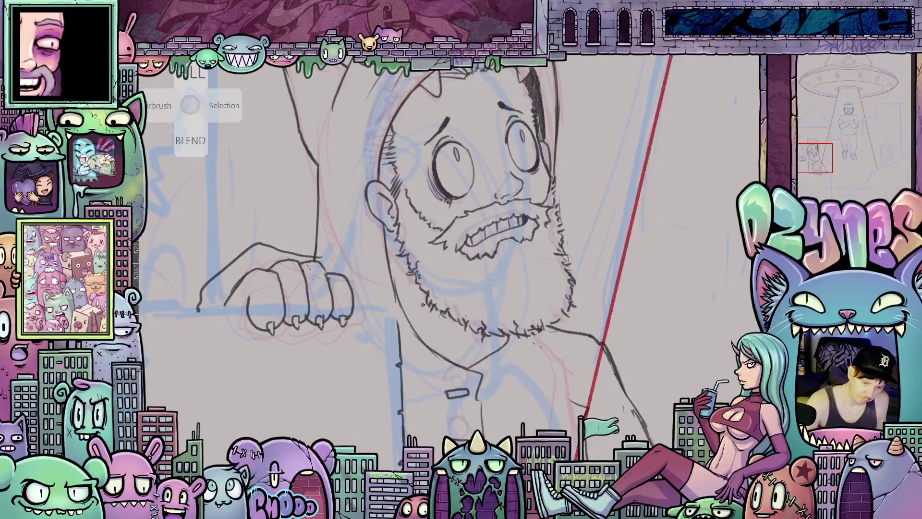
{"action": "mouse_move", "coordinate": [416, 287]}
{"action": "left_mouse_down"}
{"action": "mouse_move", "coordinate": [451, 355]}
{"action": "mouse_move", "coordinate": [507, 345]}
{"action": "left_mouse_up"}
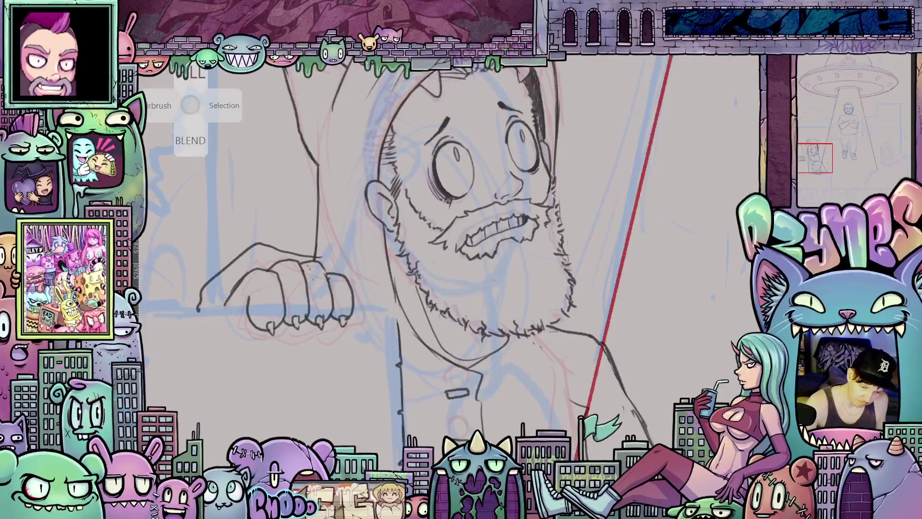
{"action": "left_click_drag", "start_coordinate": [427, 304], "coordinate": [445, 352]}
{"action": "mouse_move", "coordinate": [437, 311]}
{"action": "left_mouse_down"}
{"action": "mouse_move", "coordinate": [447, 351]}
{"action": "mouse_move", "coordinate": [464, 354]}
{"action": "left_mouse_up"}
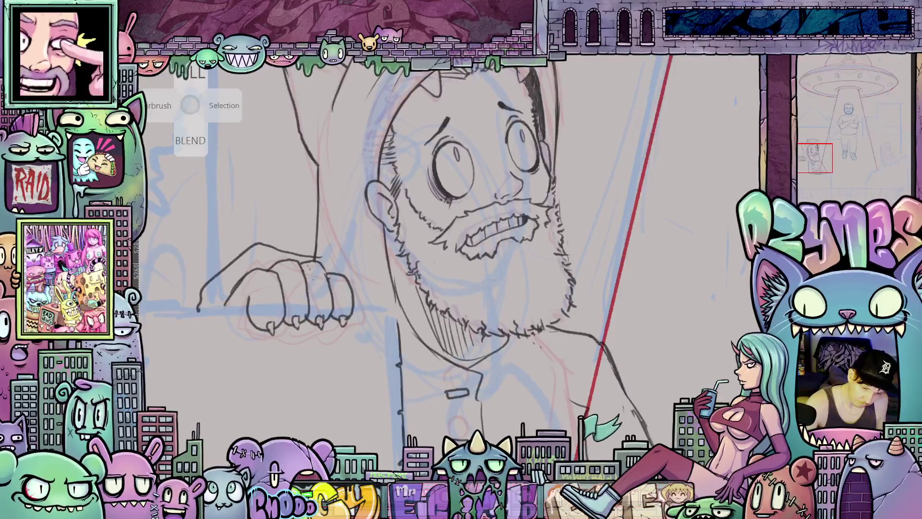
- Darken and extend the ink line under the lower hand
{"action": "scroll", "coordinate": [603, 392], "scroll_direction": "down", "scroll_amount": 2}
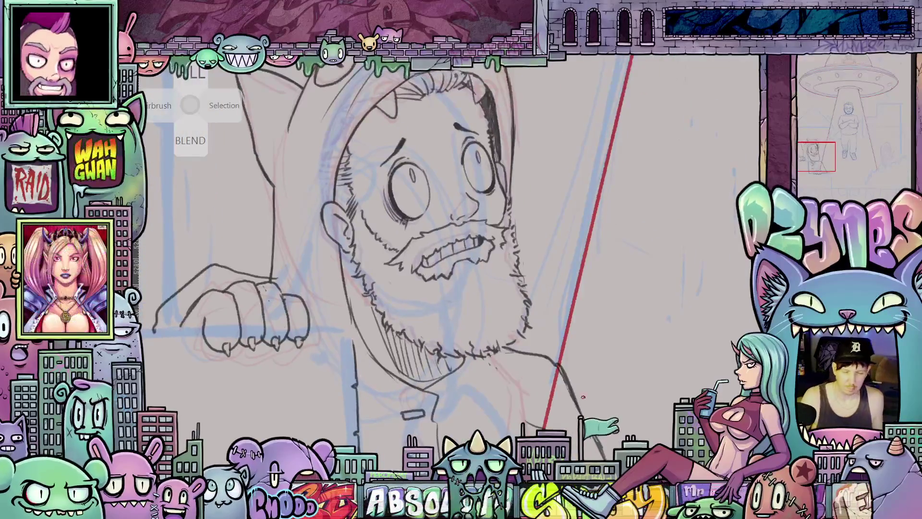
{"action": "scroll", "coordinate": [603, 392], "scroll_direction": "down", "scroll_amount": 3}
{"action": "scroll", "coordinate": [509, 250], "scroll_direction": "down", "scroll_amount": 5}
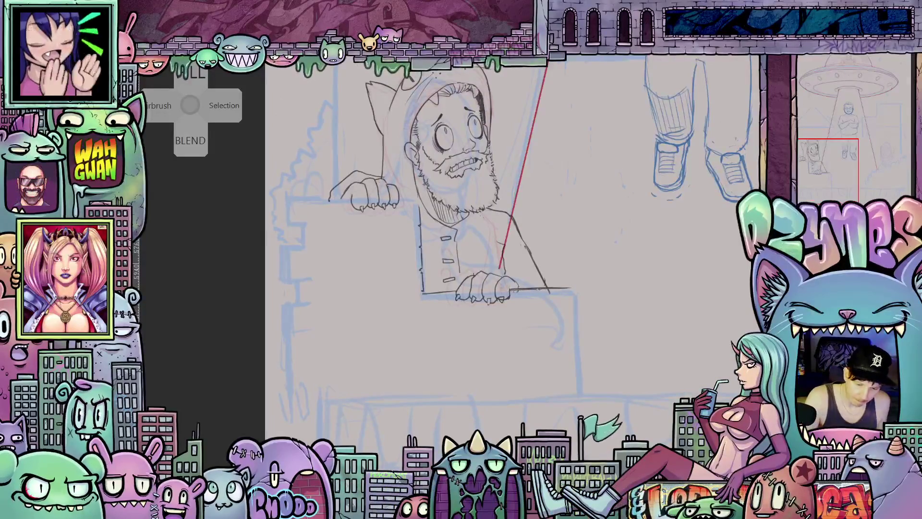
{"action": "mouse_move", "coordinate": [520, 289]}
{"action": "left_mouse_down"}
{"action": "mouse_move", "coordinate": [575, 288]}
{"action": "mouse_move", "coordinate": [579, 337]}
{"action": "left_mouse_up"}
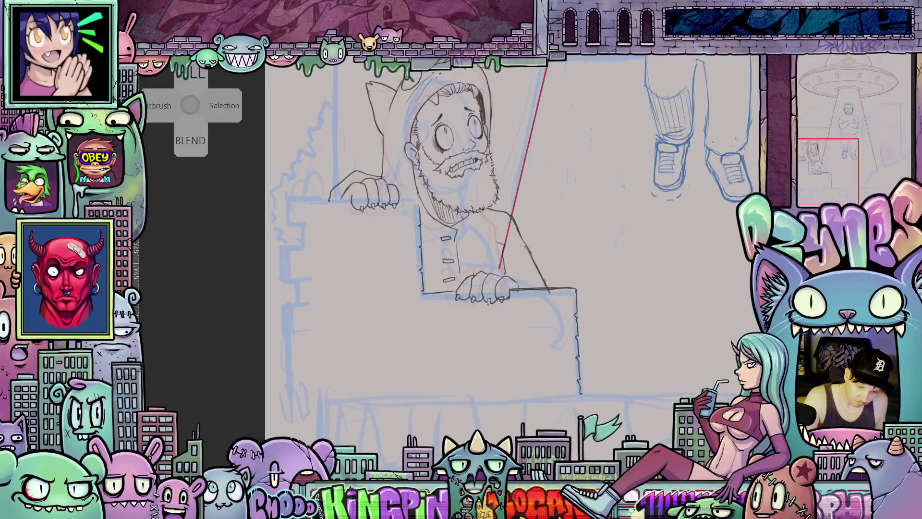
{"action": "mouse_move", "coordinate": [556, 402]}
{"action": "left_mouse_down"}
{"action": "mouse_move", "coordinate": [634, 378]}
{"action": "mouse_move", "coordinate": [567, 373]}
{"action": "mouse_move", "coordinate": [531, 355]}
{"action": "left_mouse_up"}
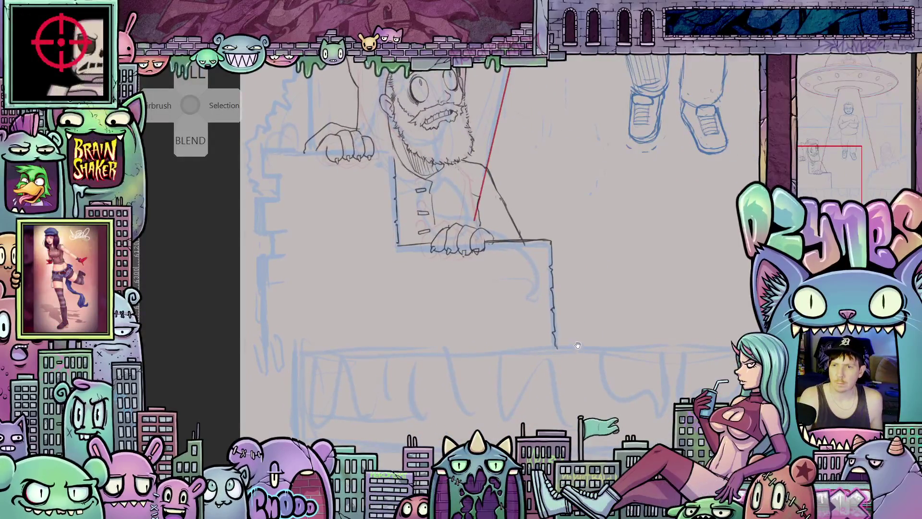
{"action": "left_click_drag", "start_coordinate": [555, 339], "coordinate": [613, 409]}
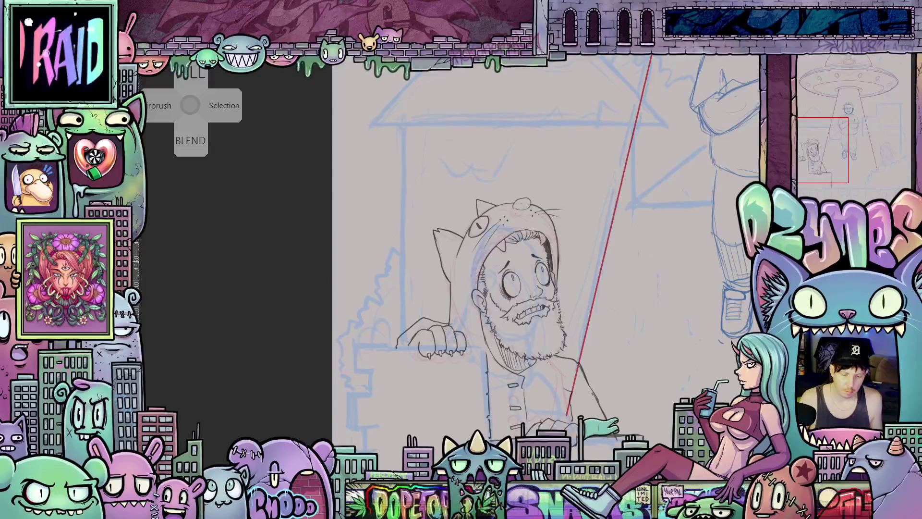
{"action": "scroll", "coordinate": [527, 255], "scroll_direction": "up", "scroll_amount": 2}
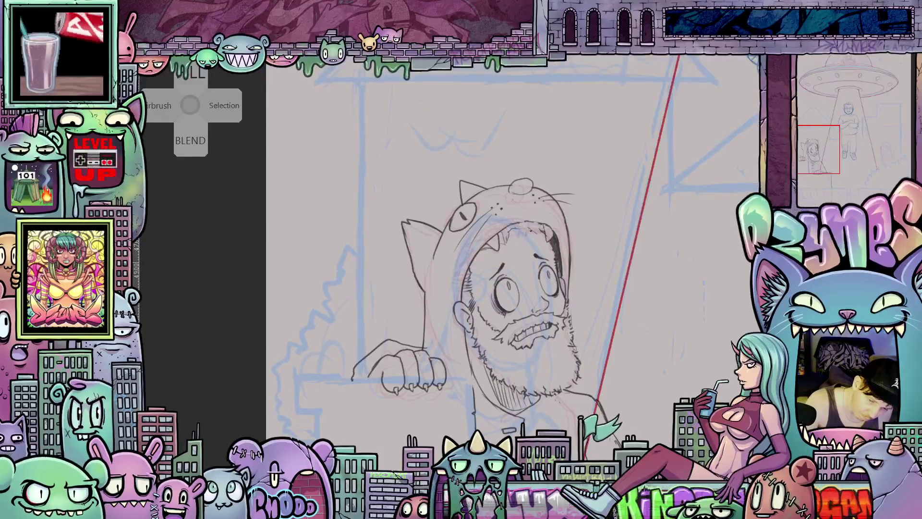
{"action": "mouse_move", "coordinate": [551, 301]}
{"action": "left_mouse_down"}
{"action": "mouse_move", "coordinate": [593, 307]}
{"action": "mouse_move", "coordinate": [571, 319]}
{"action": "left_mouse_up"}
{"action": "scroll", "coordinate": [603, 331], "scroll_direction": "up", "scroll_amount": 3}
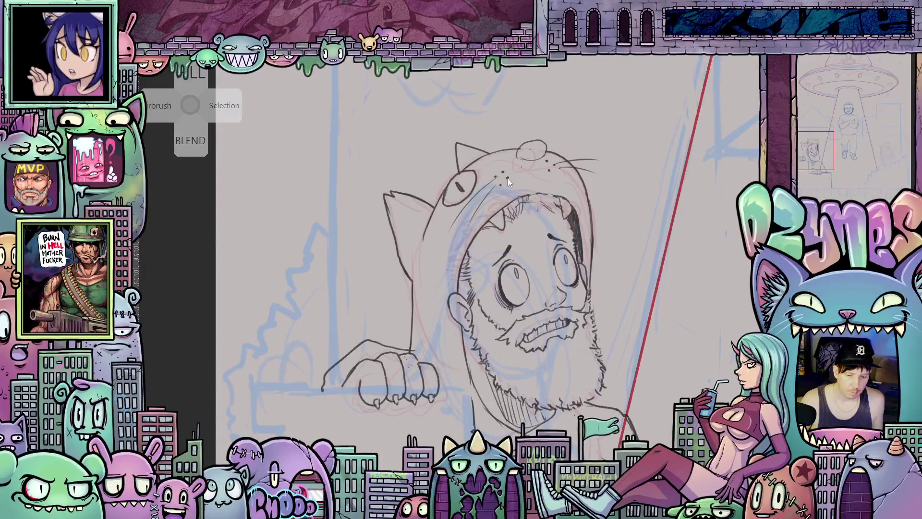
{"action": "key", "text": "ctrl+Tab"}
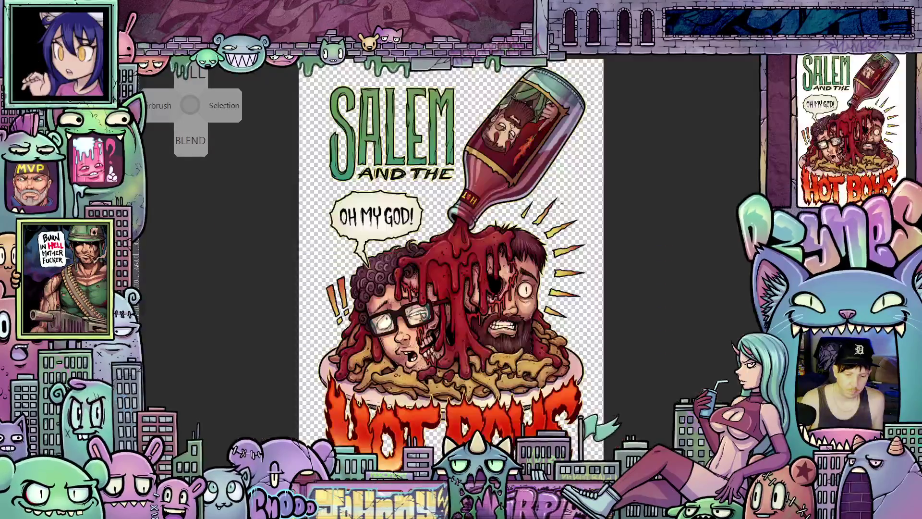
- Zoom and rotate the Hot Boys artwork to inspect the sauce-covered heads, then turn it upright
{"action": "scroll", "coordinate": [533, 111], "scroll_direction": "up", "scroll_amount": 4}
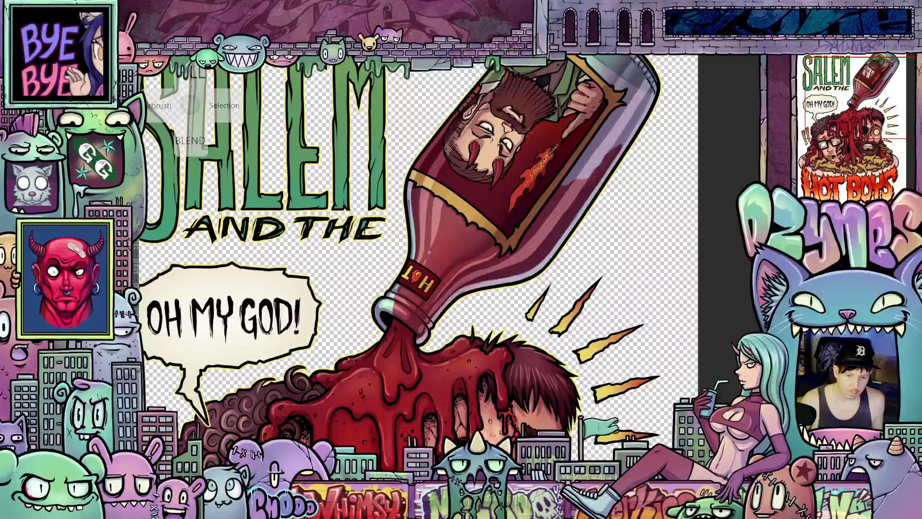
{"action": "scroll", "coordinate": [525, 140], "scroll_direction": "up", "scroll_amount": 1}
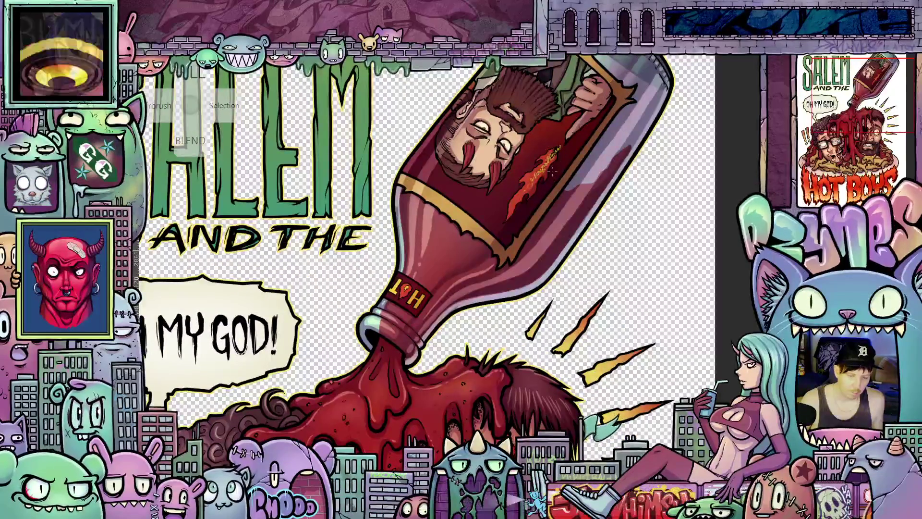
{"action": "mouse_move", "coordinate": [480, 144]}
{"action": "left_mouse_down"}
{"action": "mouse_move", "coordinate": [504, 192]}
{"action": "mouse_move", "coordinate": [528, 336]}
{"action": "mouse_move", "coordinate": [497, 377]}
{"action": "left_mouse_up"}
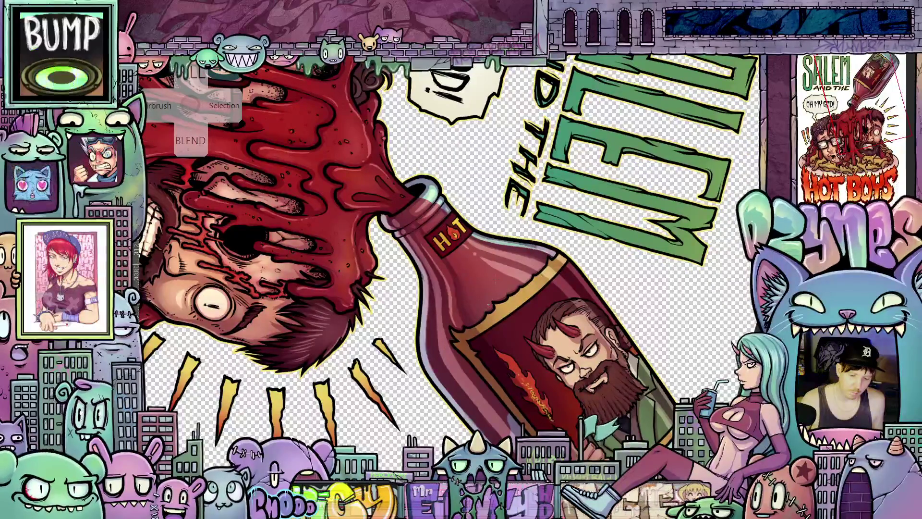
{"action": "mouse_move", "coordinate": [528, 336]}
{"action": "left_mouse_down"}
{"action": "mouse_move", "coordinate": [490, 365]}
{"action": "mouse_move", "coordinate": [442, 370]}
{"action": "left_mouse_up"}
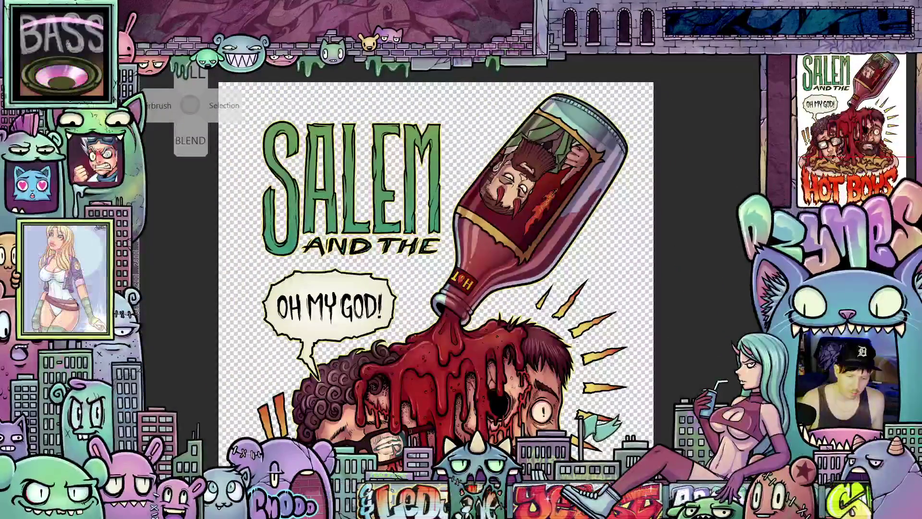
{"action": "scroll", "coordinate": [547, 280], "scroll_direction": "up", "scroll_amount": 3}
{"action": "scroll", "coordinate": [547, 280], "scroll_direction": "down", "scroll_amount": 2}
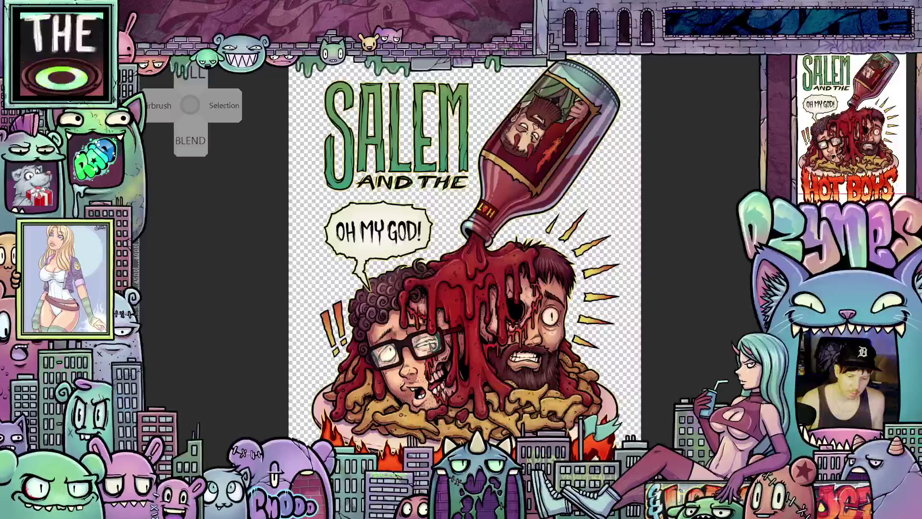
{"action": "scroll", "coordinate": [547, 281], "scroll_direction": "down", "scroll_amount": 2}
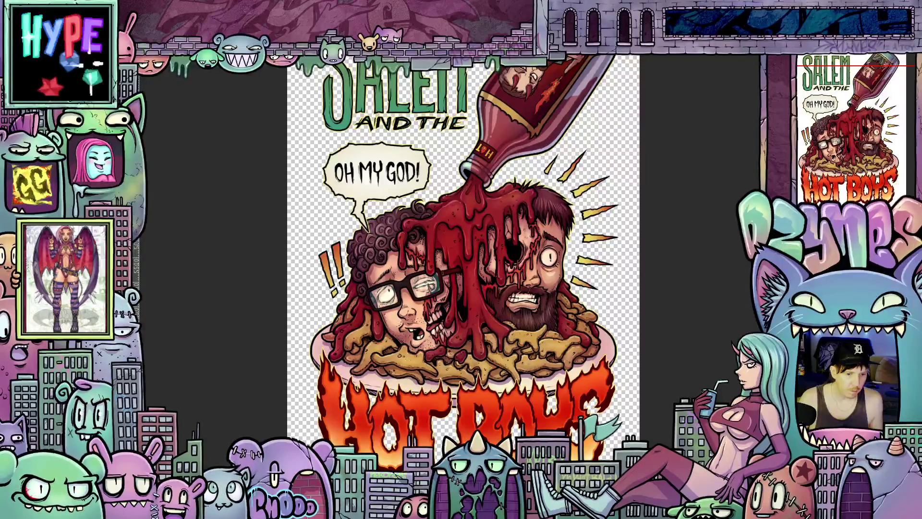
- Switch between the sketch and Hot Boys canvases, ending on the cat-hood sketch
{"action": "key", "text": "ctrl+Tab"}
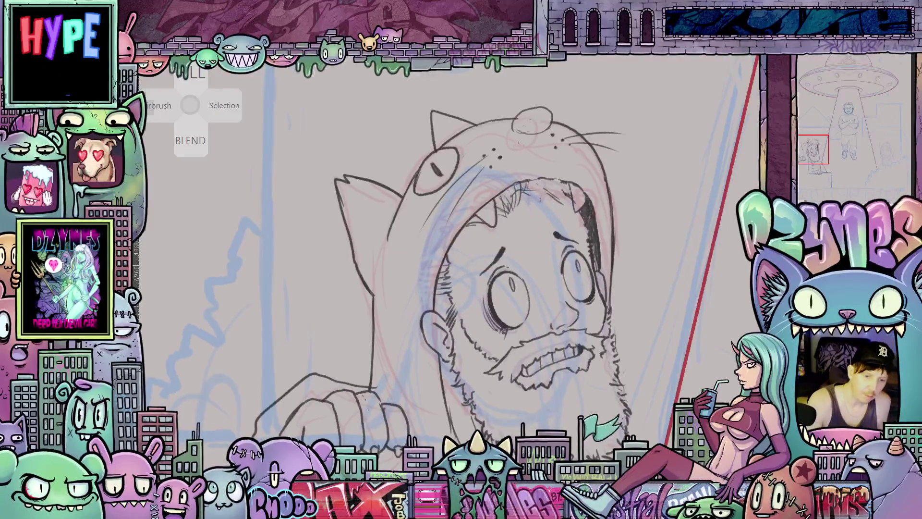
{"action": "key", "text": "ctrl+Tab"}
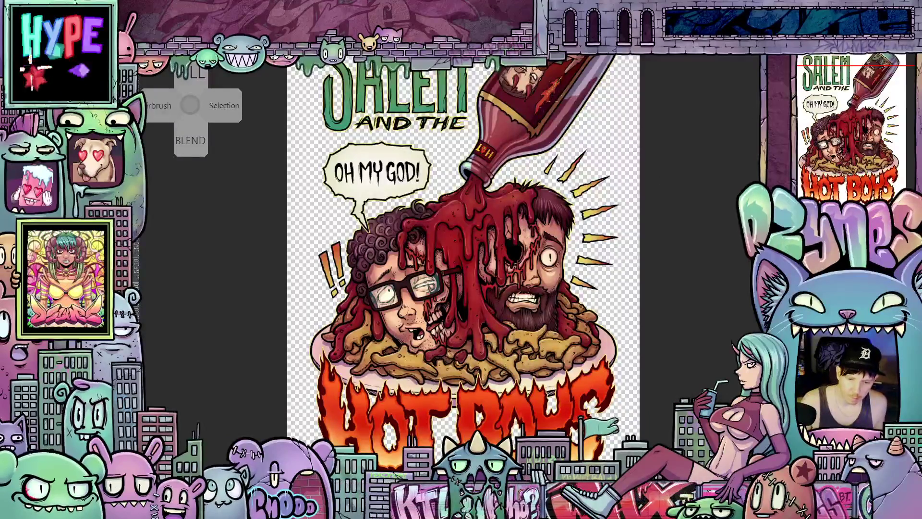
{"action": "scroll", "coordinate": [553, 80], "scroll_direction": "up", "scroll_amount": 3}
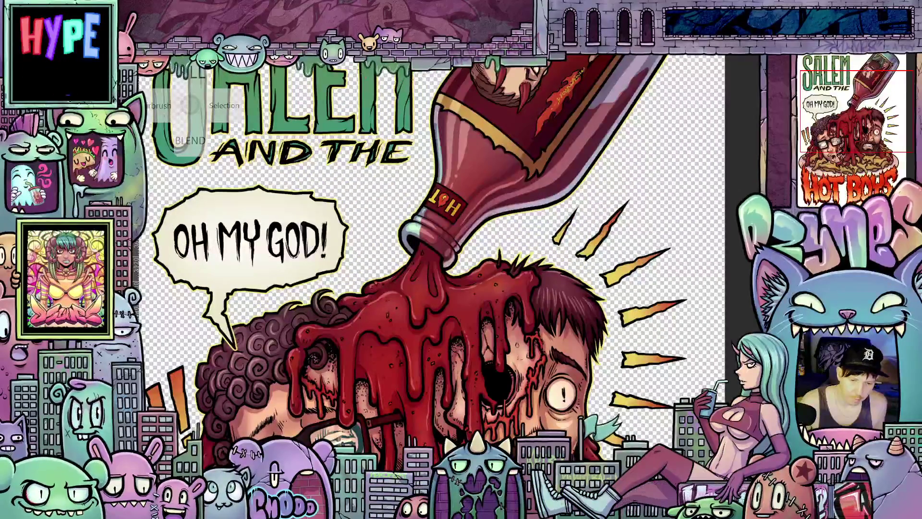
{"action": "key", "text": "ctrl+Tab"}
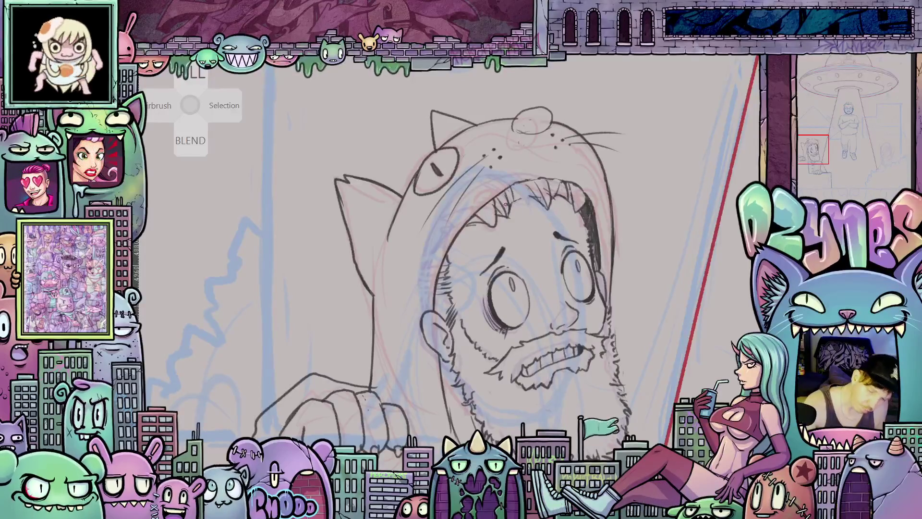
- Pan and zoom the cat-hood sketch to frame the whole scene and bearded character
{"action": "mouse_move", "coordinate": [580, 358]}
{"action": "left_mouse_down"}
{"action": "mouse_move", "coordinate": [569, 248]}
{"action": "mouse_move", "coordinate": [550, 280]}
{"action": "mouse_move", "coordinate": [513, 242]}
{"action": "mouse_move", "coordinate": [473, 158]}
{"action": "left_mouse_up"}
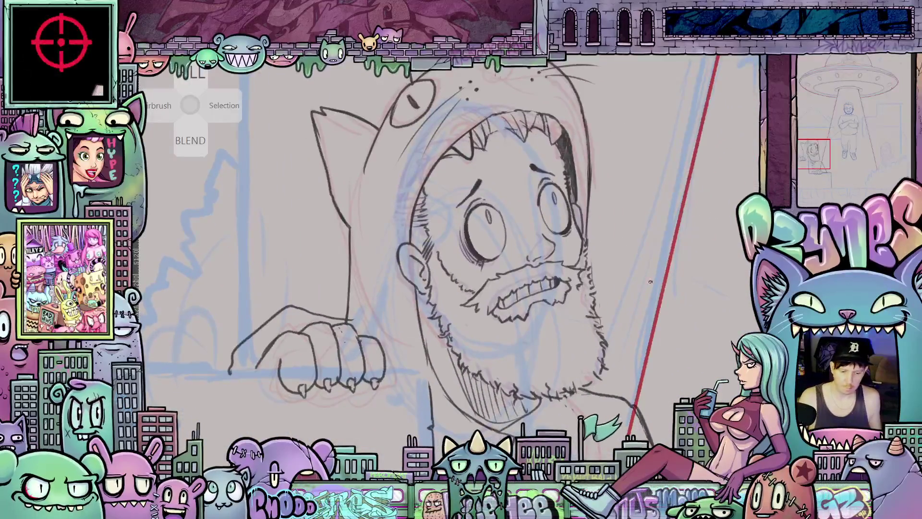
{"action": "scroll", "coordinate": [651, 282], "scroll_direction": "down", "scroll_amount": 5}
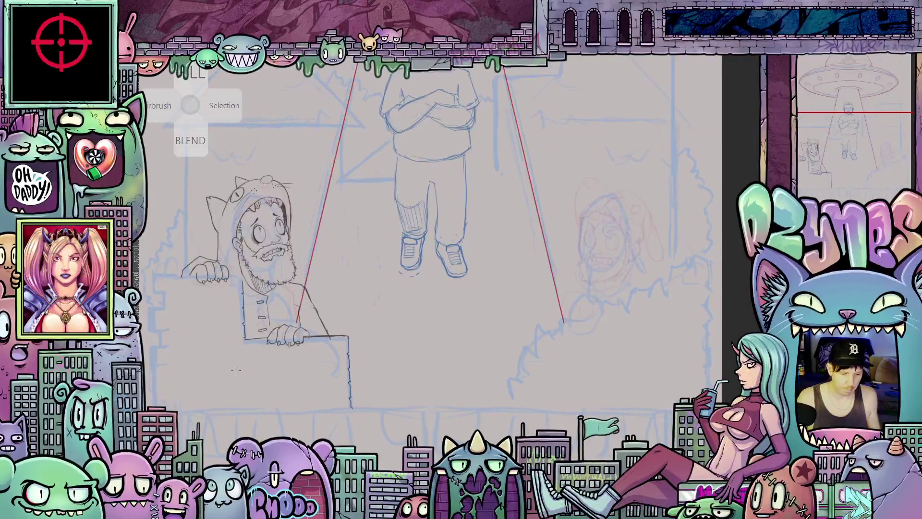
{"action": "left_click_drag", "start_coordinate": [219, 364], "coordinate": [408, 364]}
- Tilt the view around the bearded man's face, then zoom out and reset the page rotation upright
{"action": "scroll", "coordinate": [408, 364], "scroll_direction": "up", "scroll_amount": 3}
{"action": "mouse_move", "coordinate": [672, 336]}
{"action": "left_mouse_down"}
{"action": "mouse_move", "coordinate": [693, 315]}
{"action": "mouse_move", "coordinate": [711, 211]}
{"action": "left_mouse_up"}
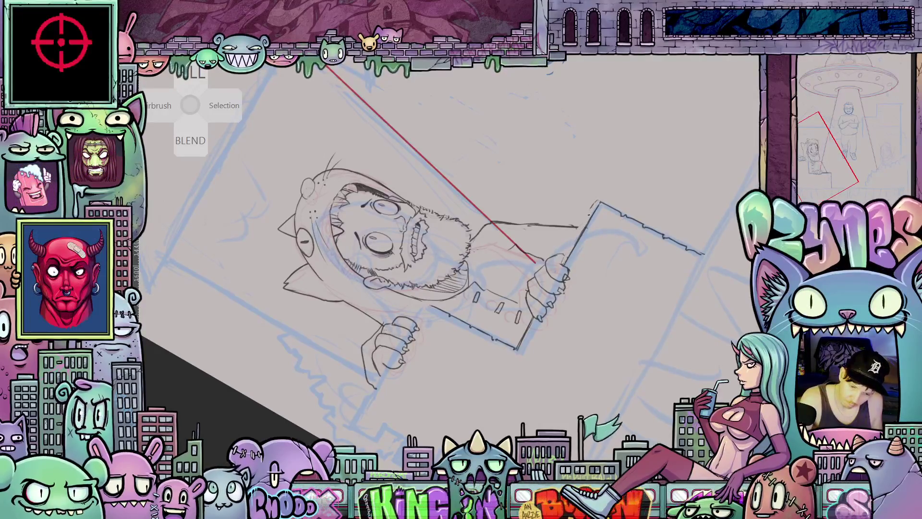
{"action": "left_click_drag", "start_coordinate": [682, 237], "coordinate": [542, 350]}
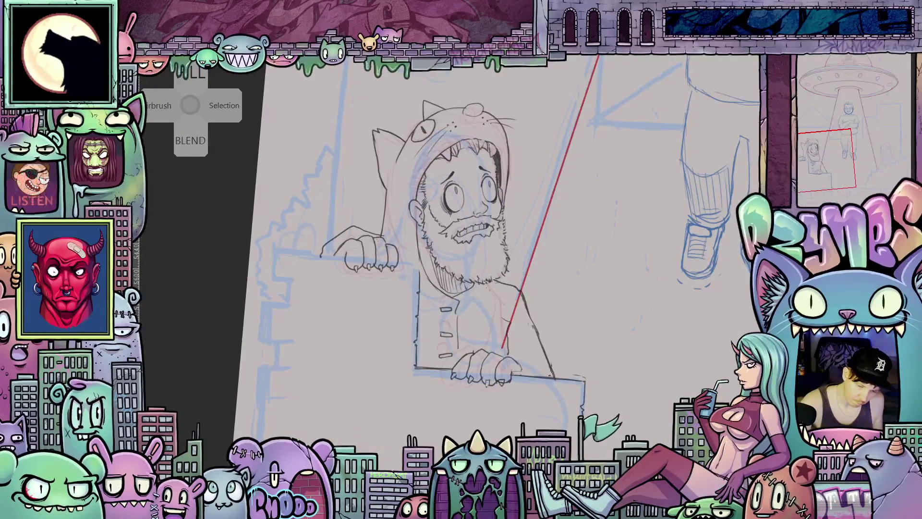
{"action": "mouse_move", "coordinate": [402, 355]}
{"action": "left_mouse_down"}
{"action": "mouse_move", "coordinate": [379, 353]}
{"action": "mouse_move", "coordinate": [604, 364]}
{"action": "left_mouse_up"}
{"action": "scroll", "coordinate": [604, 365], "scroll_direction": "right", "scroll_amount": 5}
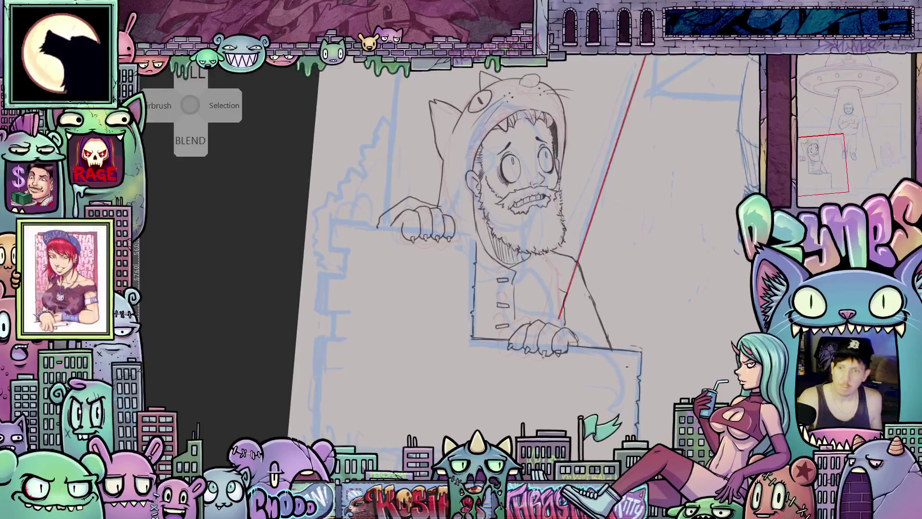
{"action": "scroll", "coordinate": [615, 368], "scroll_direction": "down", "scroll_amount": 2}
{"action": "scroll", "coordinate": [610, 367], "scroll_direction": "right", "scroll_amount": 2}
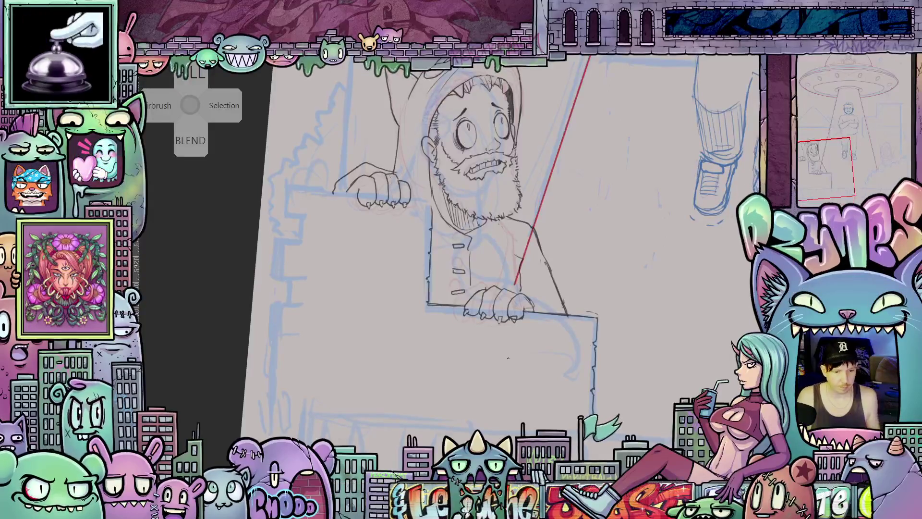
{"action": "scroll", "coordinate": [470, 327], "scroll_direction": "down", "scroll_amount": 5}
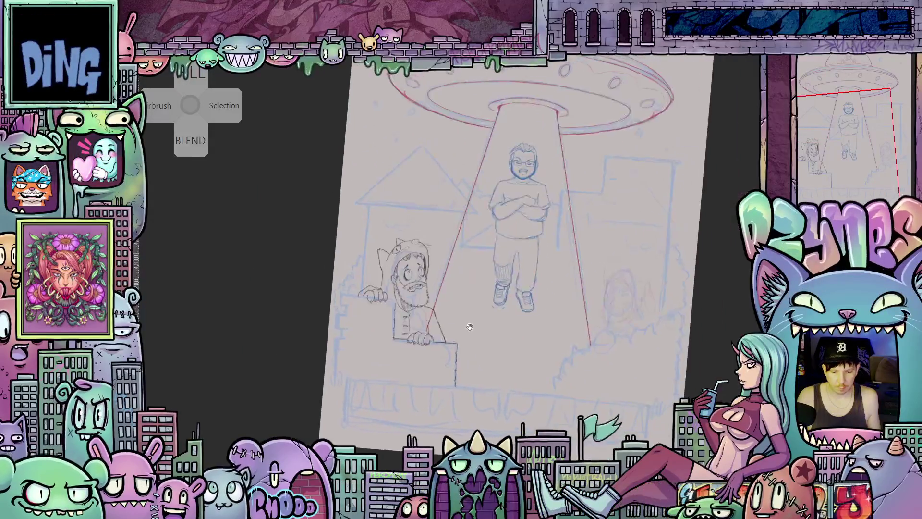
{"action": "key", "text": "ctrl+0"}
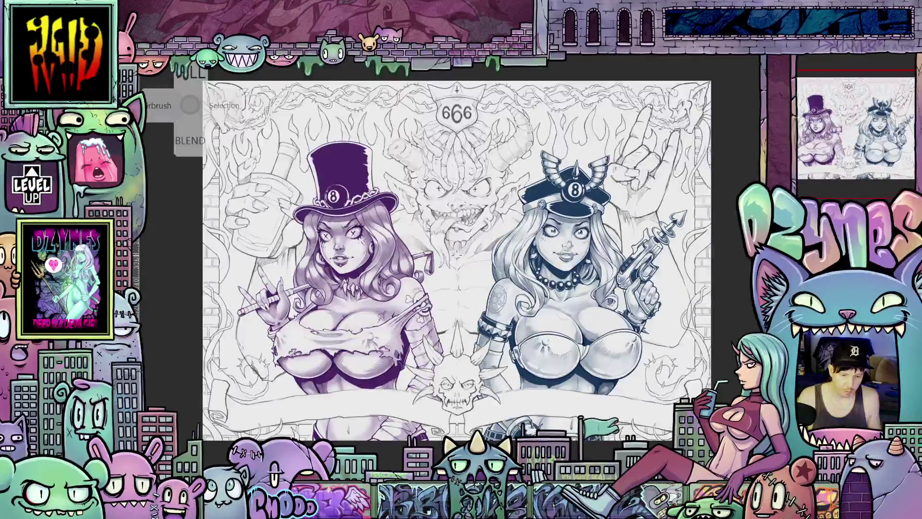
- Nudge the view of the two-woman demon pin-up slightly
{"action": "mouse_move", "coordinate": [460, 257]}
{"action": "left_mouse_down"}
{"action": "mouse_move", "coordinate": [472, 268]}
{"action": "mouse_move", "coordinate": [474, 246]}
{"action": "left_mouse_up"}
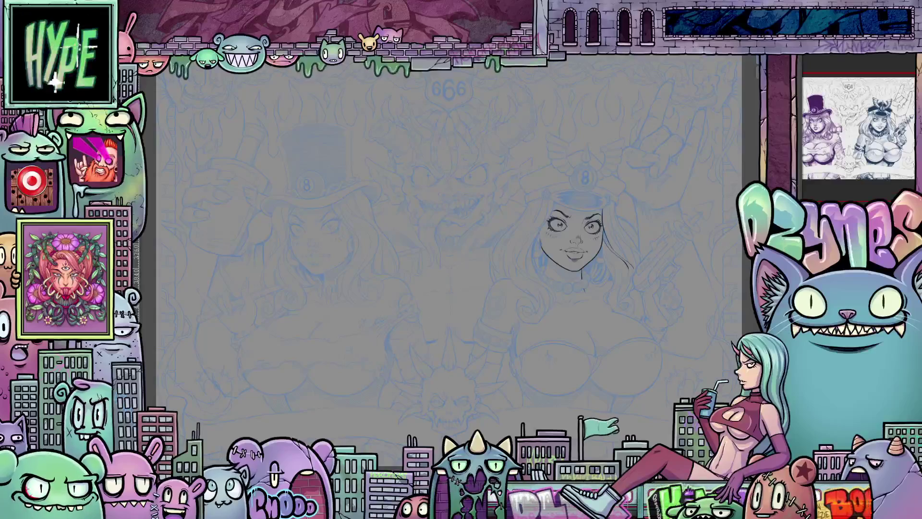
- Ink her hair strands, jawline, beaded necklace and the shadows around her earring
{"action": "left_click_drag", "start_coordinate": [624, 255], "coordinate": [605, 302]}
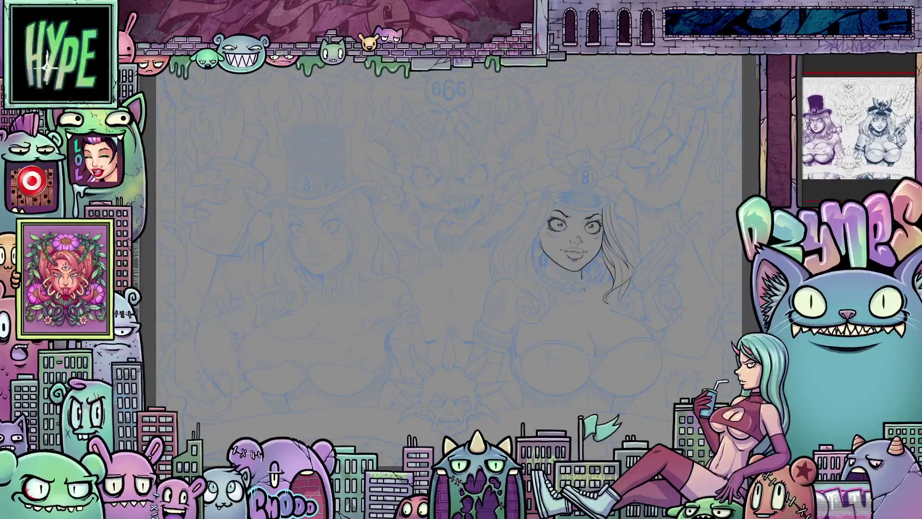
{"action": "left_click_drag", "start_coordinate": [617, 219], "coordinate": [637, 263]}
{"action": "left_click_drag", "start_coordinate": [630, 295], "coordinate": [634, 316]}
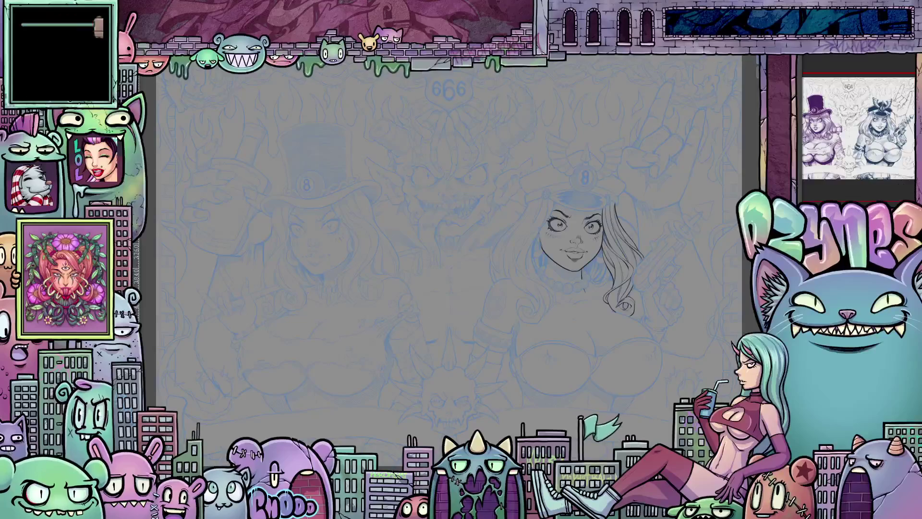
{"action": "mouse_move", "coordinate": [602, 254]}
{"action": "left_mouse_down"}
{"action": "mouse_move", "coordinate": [596, 286]}
{"action": "mouse_move", "coordinate": [588, 274]}
{"action": "left_mouse_up"}
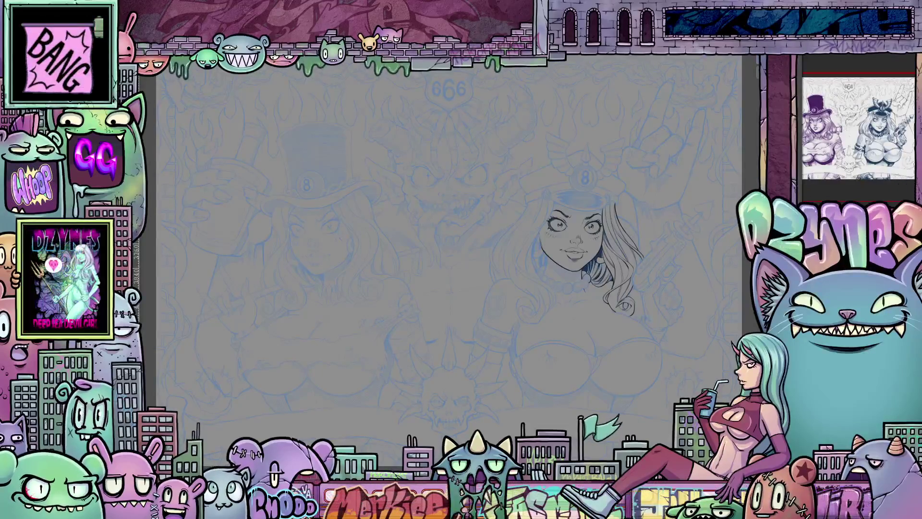
{"action": "left_click_drag", "start_coordinate": [541, 239], "coordinate": [534, 277]}
{"action": "mouse_move", "coordinate": [589, 278]}
{"action": "left_mouse_down"}
{"action": "mouse_move", "coordinate": [580, 289]}
{"action": "mouse_move", "coordinate": [545, 281]}
{"action": "left_mouse_up"}
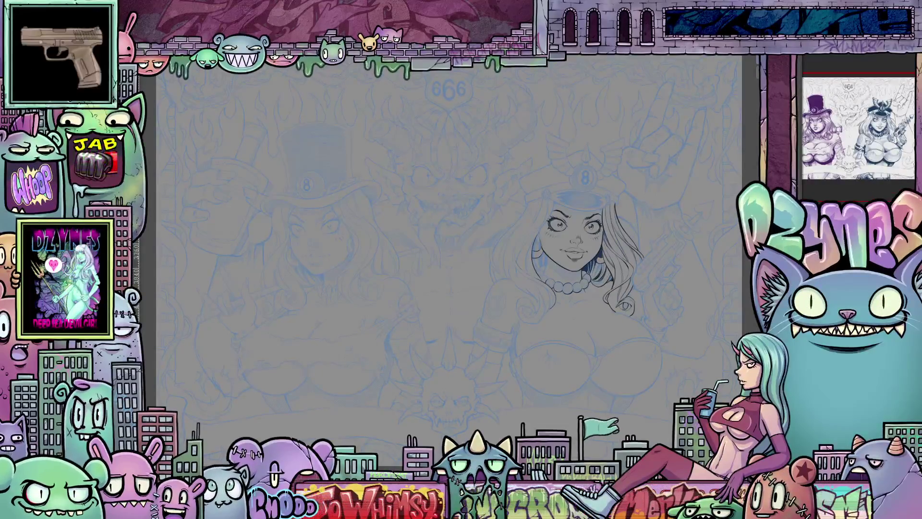
{"action": "mouse_move", "coordinate": [534, 243]}
{"action": "left_mouse_down"}
{"action": "mouse_move", "coordinate": [546, 265]}
{"action": "mouse_move", "coordinate": [537, 271]}
{"action": "mouse_move", "coordinate": [541, 250]}
{"action": "mouse_move", "coordinate": [512, 307]}
{"action": "left_mouse_up"}
{"action": "left_click_drag", "start_coordinate": [506, 254], "coordinate": [504, 278]}
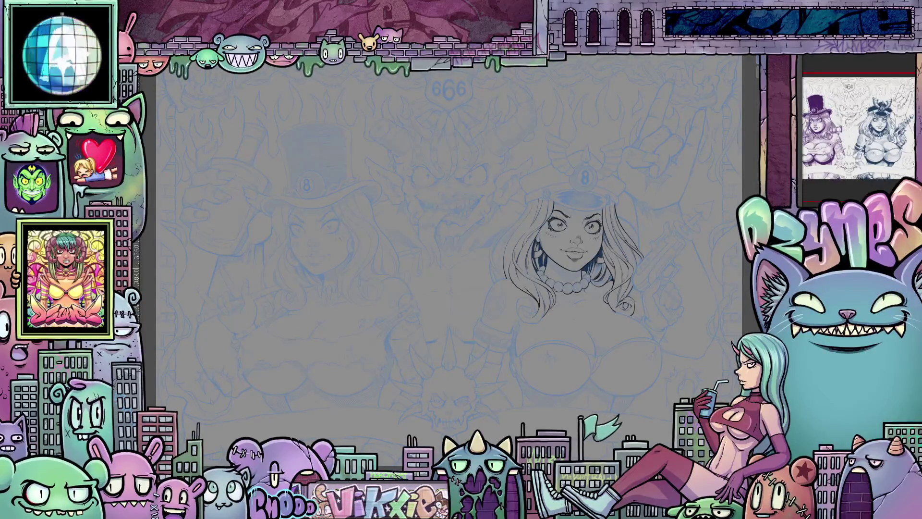
{"action": "left_click_drag", "start_coordinate": [527, 204], "coordinate": [491, 282]}
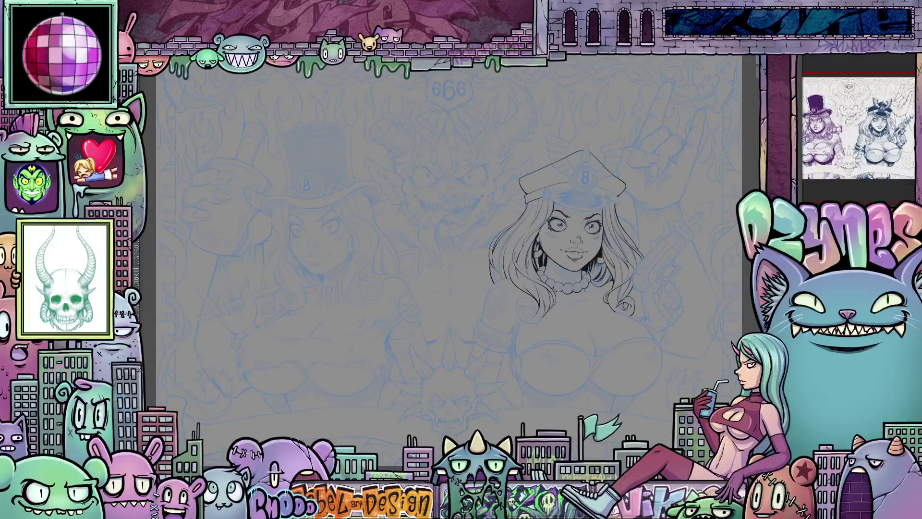
- Ink the police cap with its circled 8 badge, dark fill, wings and spike
{"action": "left_click_drag", "start_coordinate": [584, 165], "coordinate": [576, 167]}
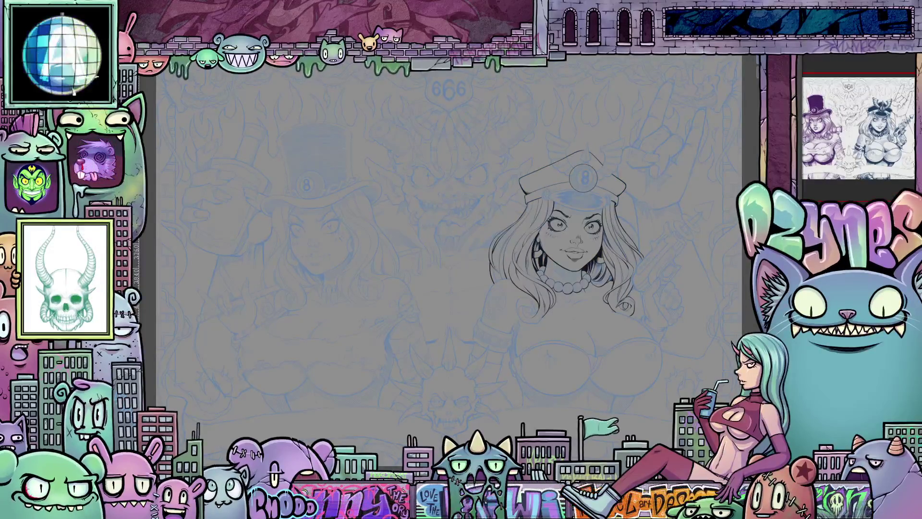
{"action": "mouse_move", "coordinate": [550, 204]}
{"action": "left_mouse_down"}
{"action": "mouse_move", "coordinate": [606, 199]}
{"action": "mouse_move", "coordinate": [573, 190]}
{"action": "left_mouse_up"}
{"action": "mouse_move", "coordinate": [547, 137]}
{"action": "left_mouse_down"}
{"action": "mouse_move", "coordinate": [622, 159]}
{"action": "mouse_move", "coordinate": [622, 190]}
{"action": "left_mouse_up"}
{"action": "left_click_drag", "start_coordinate": [603, 146], "coordinate": [624, 138]}
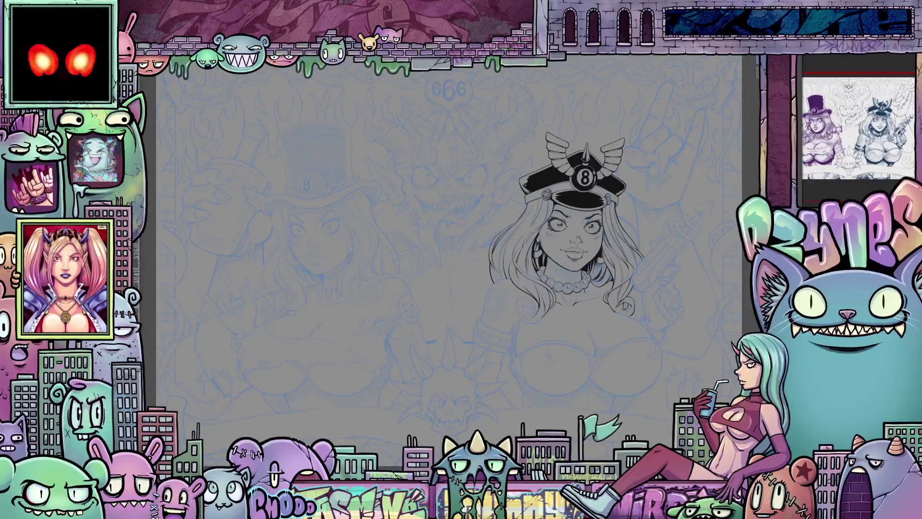
- Ink the hand and fingers gripping the ray gun, the gun's pointed tip and body, and fill it black
{"action": "key", "text": "ctrl+z"}
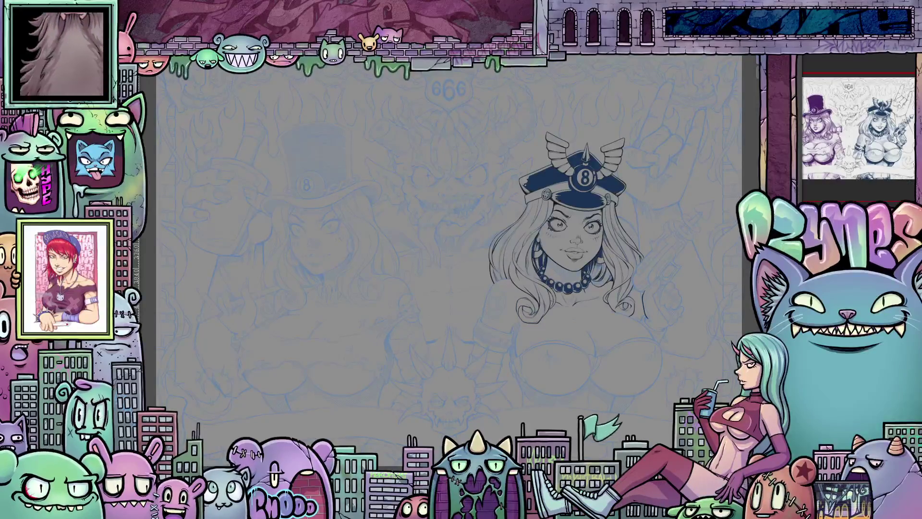
{"action": "mouse_move", "coordinate": [645, 332]}
{"action": "left_mouse_down"}
{"action": "mouse_move", "coordinate": [664, 316]}
{"action": "mouse_move", "coordinate": [666, 342]}
{"action": "left_mouse_up"}
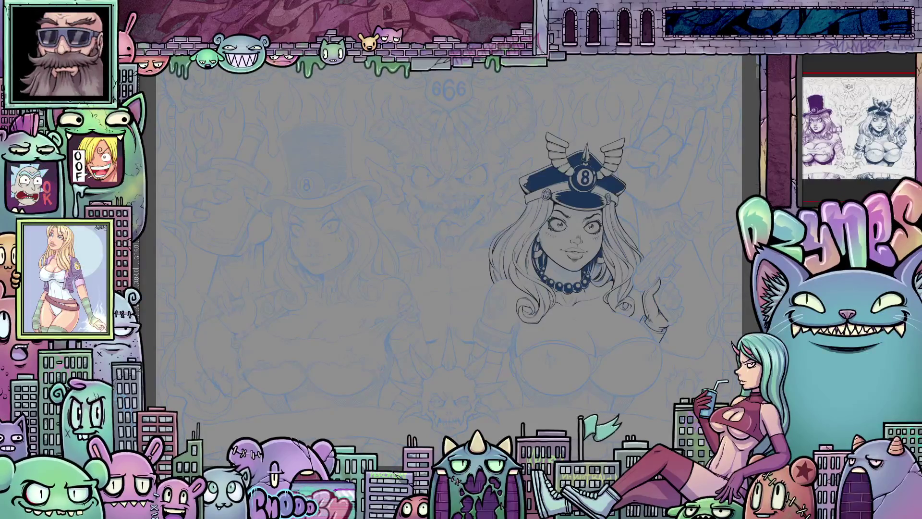
{"action": "left_click_drag", "start_coordinate": [645, 290], "coordinate": [657, 277]}
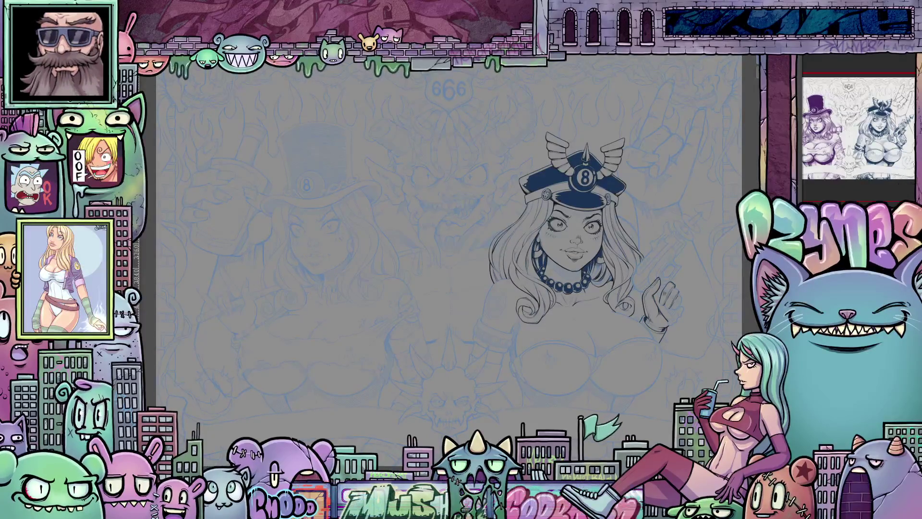
{"action": "left_click_drag", "start_coordinate": [675, 294], "coordinate": [673, 324]}
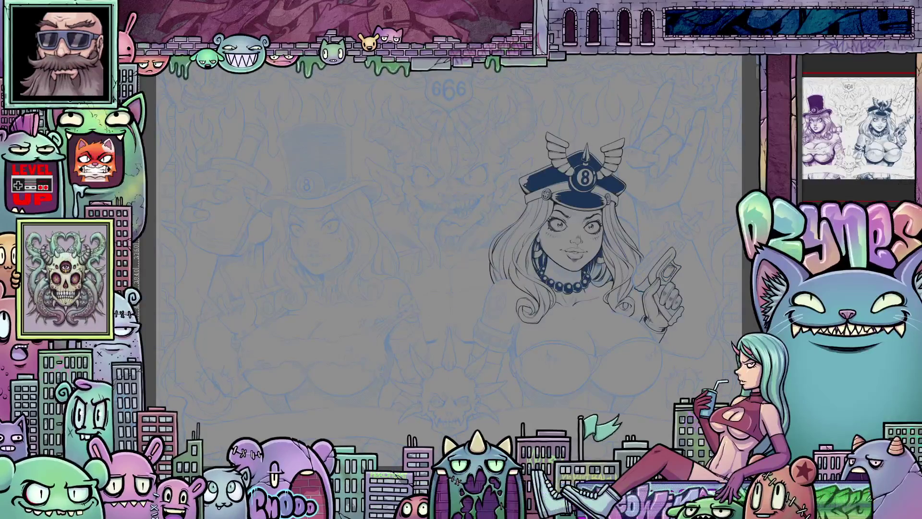
{"action": "left_click_drag", "start_coordinate": [674, 260], "coordinate": [713, 203]}
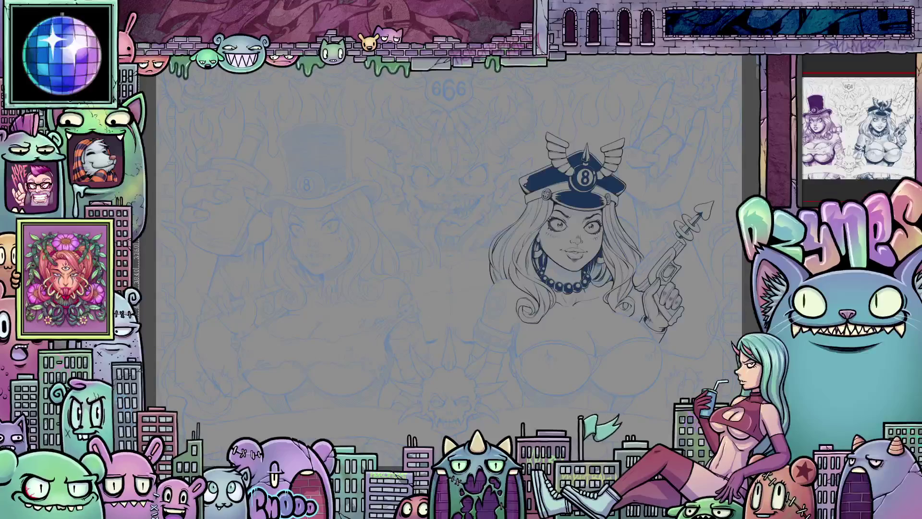
{"action": "left_click_drag", "start_coordinate": [664, 262], "coordinate": [650, 283]}
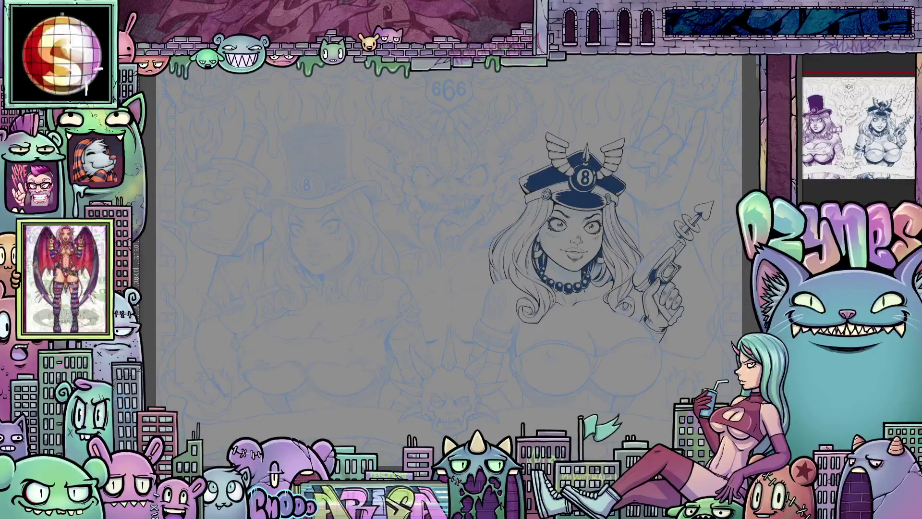
{"action": "left_click", "coordinate": [669, 260]}
- Fill the cap crown black and outline her chest and bikini top
{"action": "left_click", "coordinate": [571, 173]}
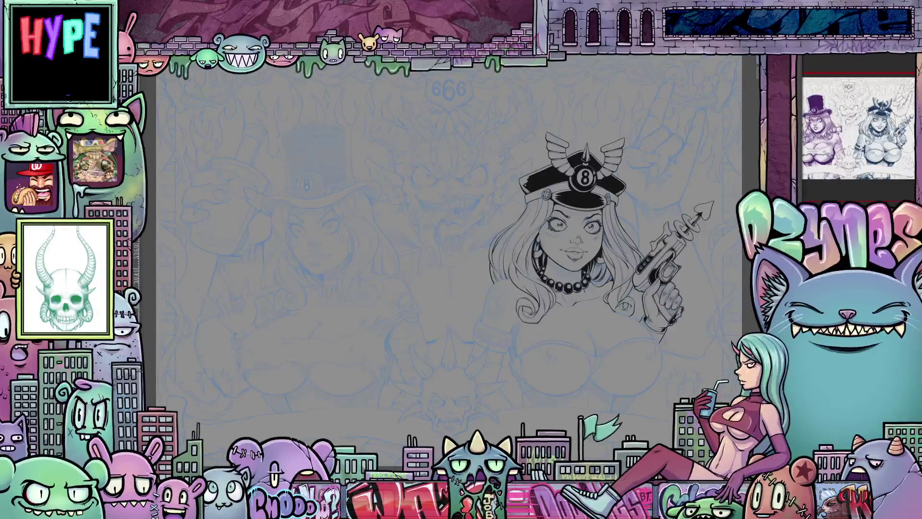
{"action": "mouse_move", "coordinate": [579, 320]}
{"action": "left_mouse_down"}
{"action": "mouse_move", "coordinate": [595, 357]}
{"action": "mouse_move", "coordinate": [660, 339]}
{"action": "left_mouse_up"}
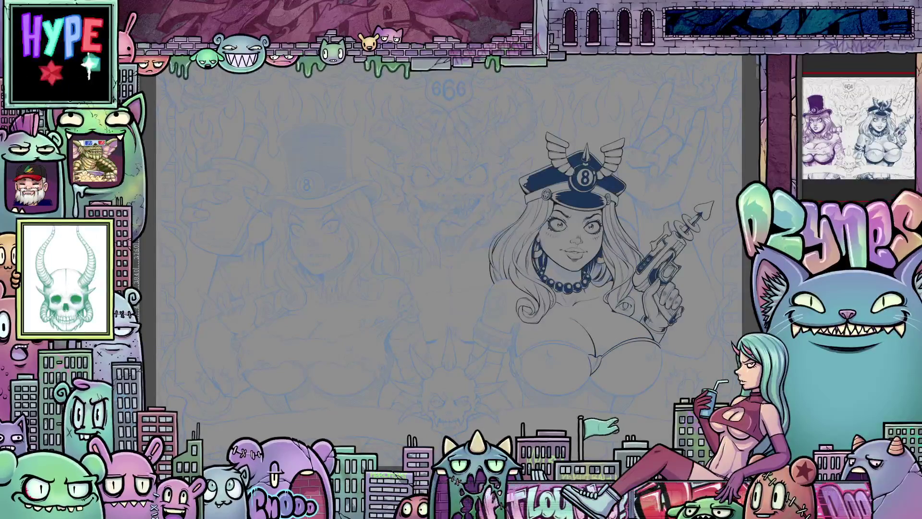
{"action": "left_click_drag", "start_coordinate": [595, 342], "coordinate": [606, 356]}
{"action": "left_click_drag", "start_coordinate": [662, 347], "coordinate": [644, 391]}
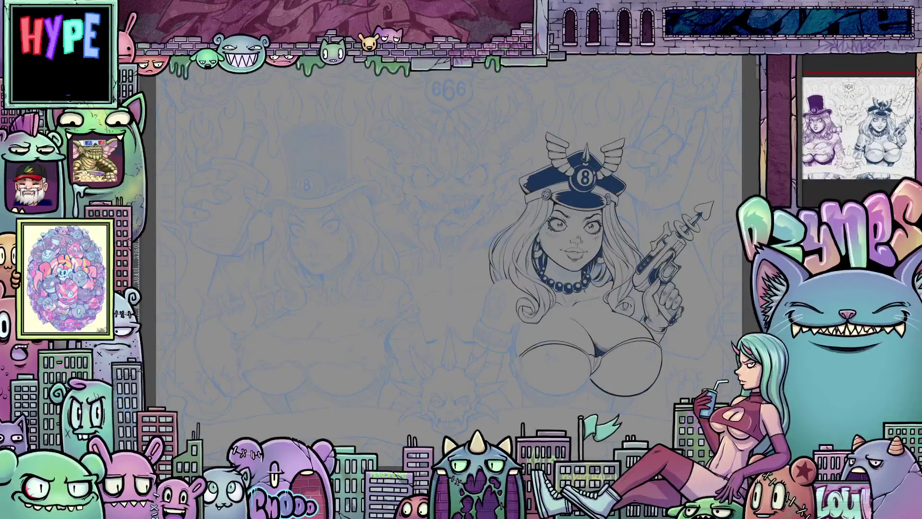
{"action": "left_click_drag", "start_coordinate": [527, 368], "coordinate": [589, 396]}
{"action": "left_click_drag", "start_coordinate": [517, 322], "coordinate": [521, 384]}
- Ink her left shoulder with a pentagram tattoo, the wristband and the gloved arm
{"action": "left_click_drag", "start_coordinate": [502, 279], "coordinate": [482, 321]}
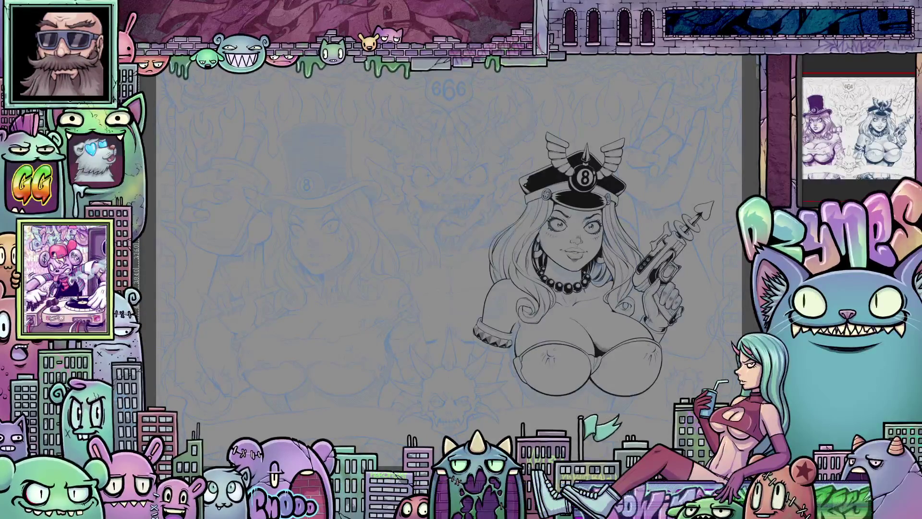
{"action": "left_click_drag", "start_coordinate": [510, 355], "coordinate": [518, 412]}
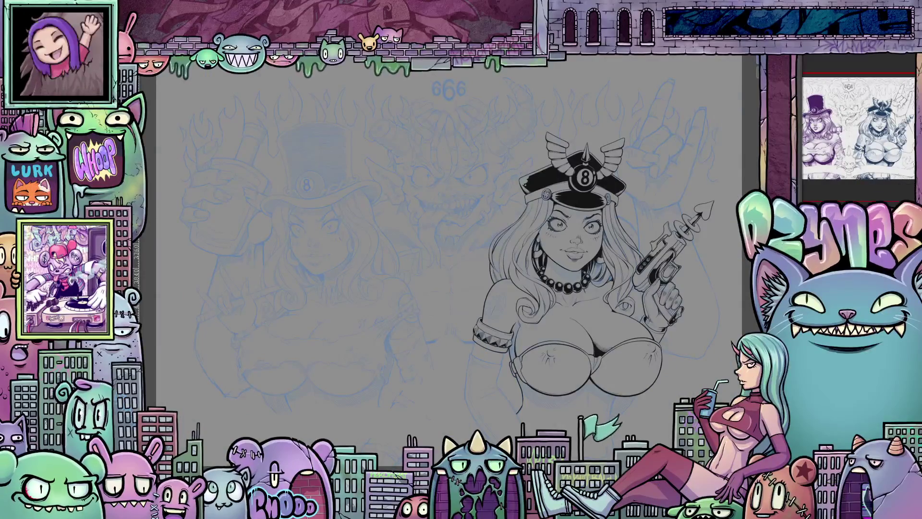
{"action": "left_click_drag", "start_coordinate": [482, 301], "coordinate": [497, 317]}
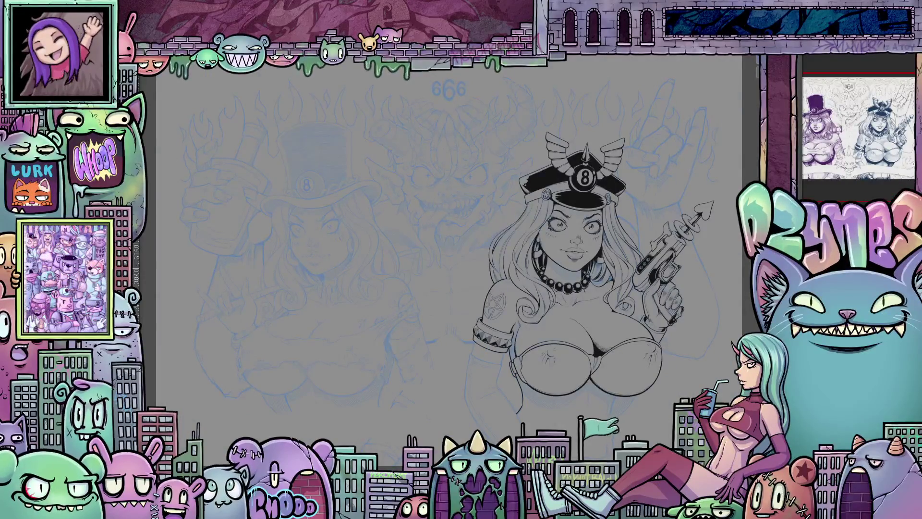
{"action": "mouse_move", "coordinate": [495, 355]}
{"action": "left_mouse_down"}
{"action": "mouse_move", "coordinate": [465, 403]}
{"action": "mouse_move", "coordinate": [476, 440]}
{"action": "left_mouse_up"}
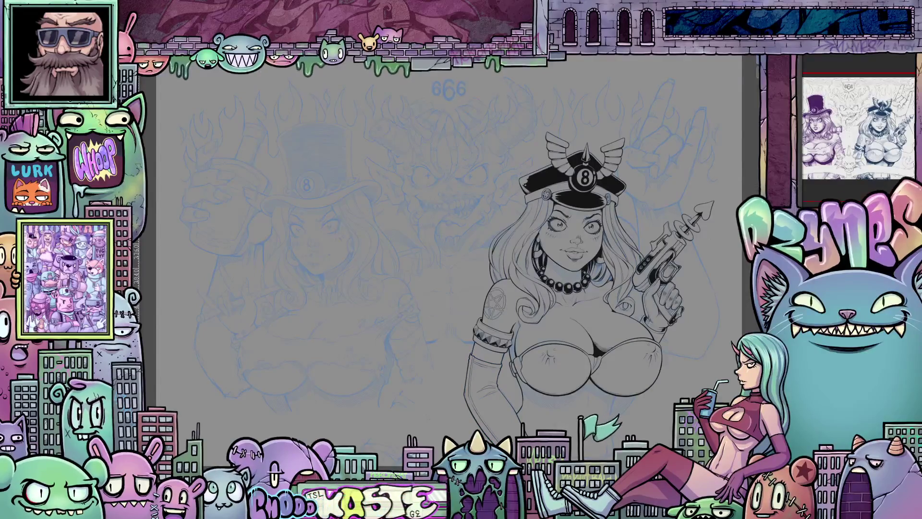
{"action": "left_click_drag", "start_coordinate": [475, 342], "coordinate": [473, 355]}
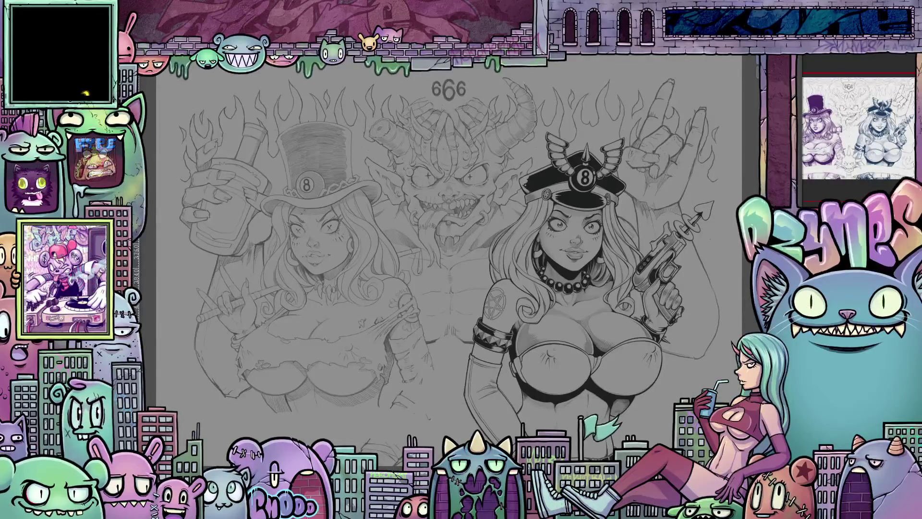
- Hatch short shading strokes under both sides of her chest
{"action": "left_click_drag", "start_coordinate": [593, 368], "coordinate": [653, 379]}
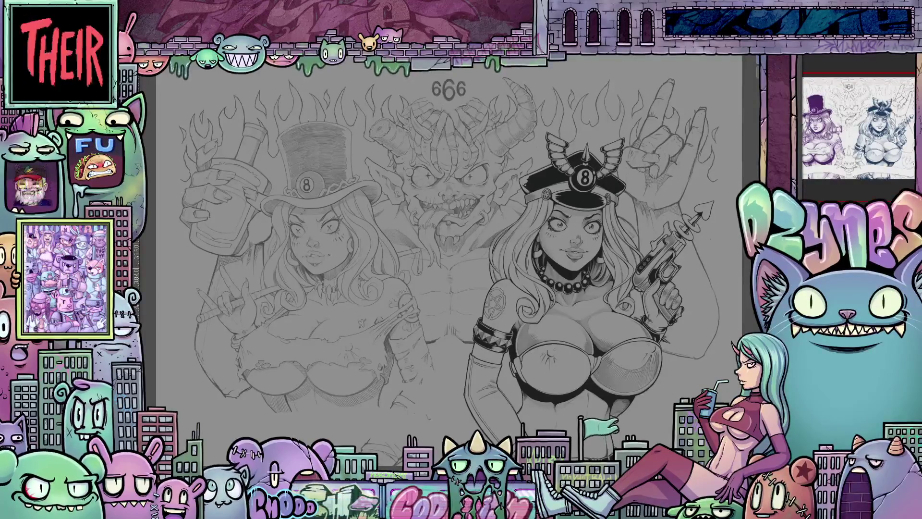
{"action": "mouse_move", "coordinate": [608, 351]}
{"action": "left_mouse_down"}
{"action": "mouse_move", "coordinate": [619, 366]}
{"action": "mouse_move", "coordinate": [644, 369]}
{"action": "left_mouse_up"}
{"action": "left_click_drag", "start_coordinate": [534, 350], "coordinate": [524, 367]}
{"action": "mouse_move", "coordinate": [539, 358]}
{"action": "left_mouse_down"}
{"action": "mouse_move", "coordinate": [525, 377]}
{"action": "mouse_move", "coordinate": [536, 387]}
{"action": "left_mouse_up"}
{"action": "left_click_drag", "start_coordinate": [553, 372], "coordinate": [545, 389]}
{"action": "left_click_drag", "start_coordinate": [589, 356], "coordinate": [530, 386]}
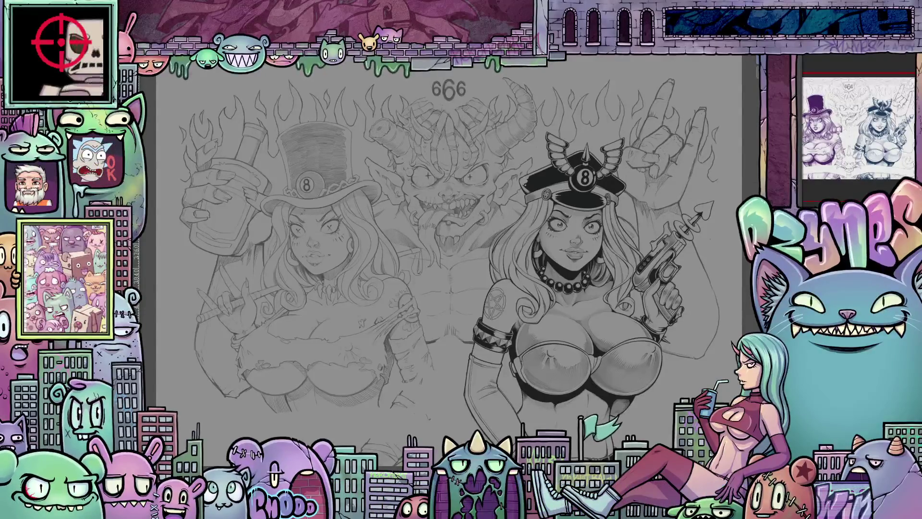
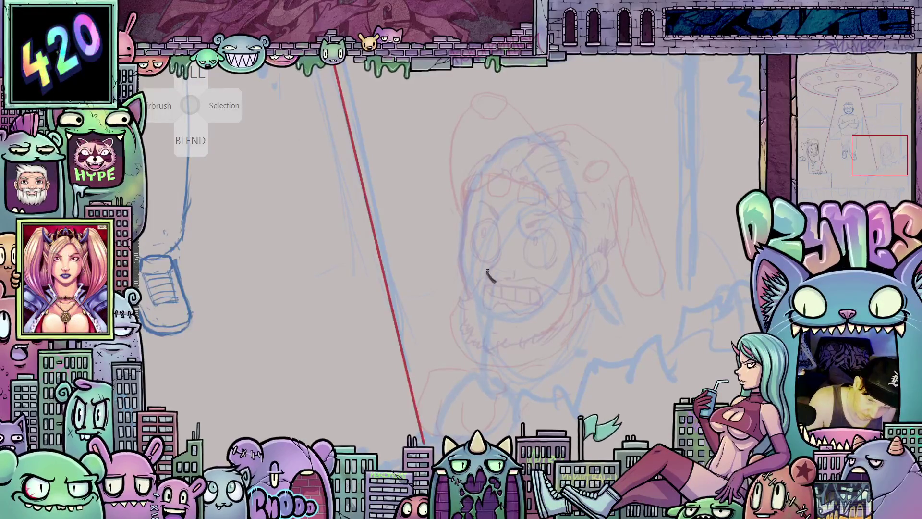
- Ink a short stroke on the nose and check it against the whole composition
{"action": "left_click_drag", "start_coordinate": [487, 270], "coordinate": [502, 253]}
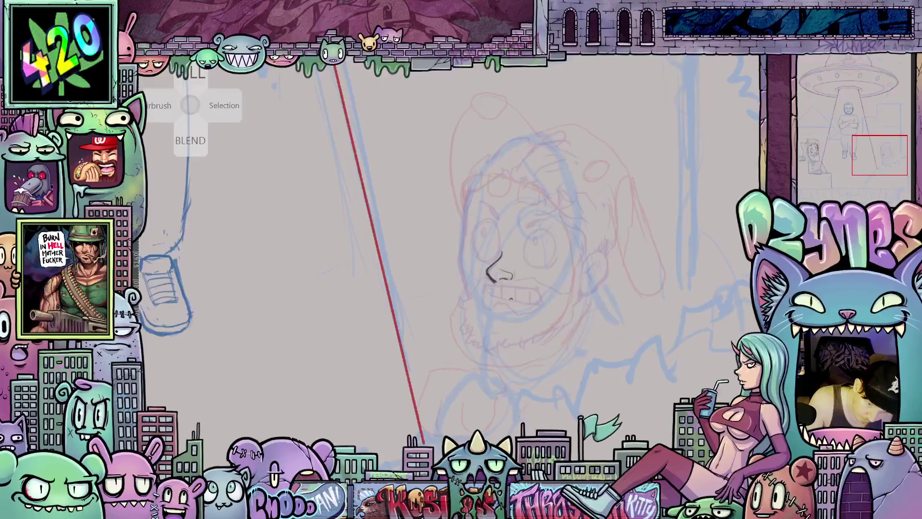
{"action": "scroll", "coordinate": [511, 299], "scroll_direction": "down", "scroll_amount": 3}
{"action": "mouse_move", "coordinate": [382, 297]}
{"action": "left_mouse_down"}
{"action": "mouse_move", "coordinate": [541, 308]}
{"action": "mouse_move", "coordinate": [341, 293]}
{"action": "left_mouse_up"}
{"action": "scroll", "coordinate": [449, 282], "scroll_direction": "up", "scroll_amount": 4}
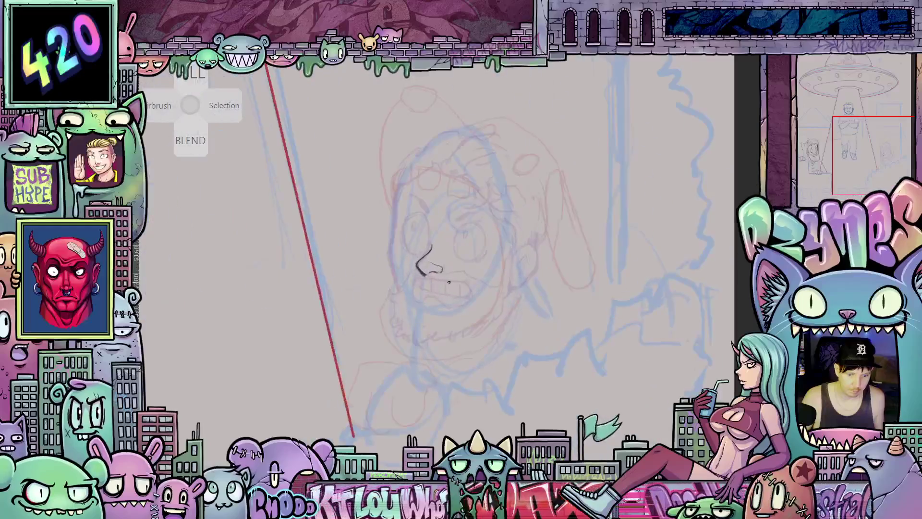
{"action": "scroll", "coordinate": [449, 282], "scroll_direction": "up", "scroll_amount": 2}
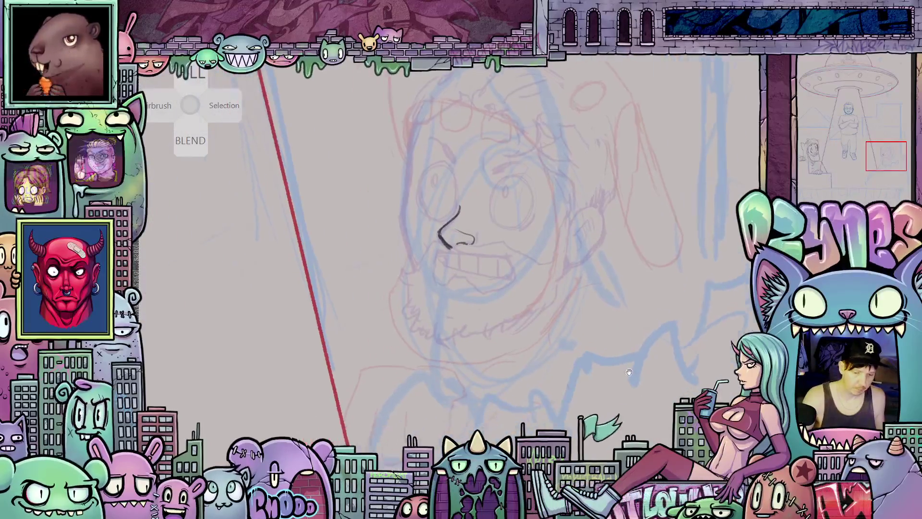
- Ink the upper and lower lip lines at a tilted angle, then return the canvas upright
{"action": "mouse_move", "coordinate": [532, 390]}
{"action": "left_mouse_down"}
{"action": "mouse_move", "coordinate": [452, 298]}
{"action": "mouse_move", "coordinate": [469, 284]}
{"action": "left_mouse_up"}
{"action": "left_click_drag", "start_coordinate": [464, 275], "coordinate": [517, 277]}
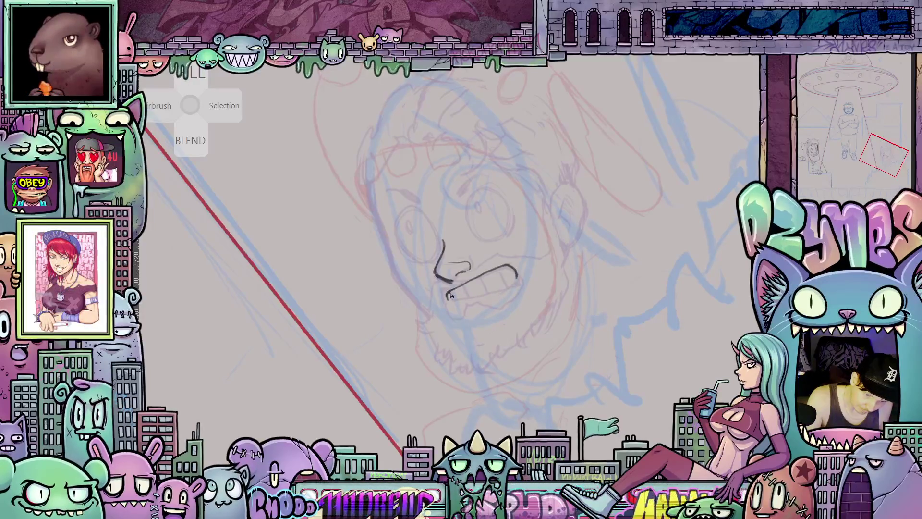
{"action": "mouse_move", "coordinate": [542, 311]}
{"action": "left_mouse_down"}
{"action": "mouse_move", "coordinate": [469, 285]}
{"action": "mouse_move", "coordinate": [492, 255]}
{"action": "left_mouse_up"}
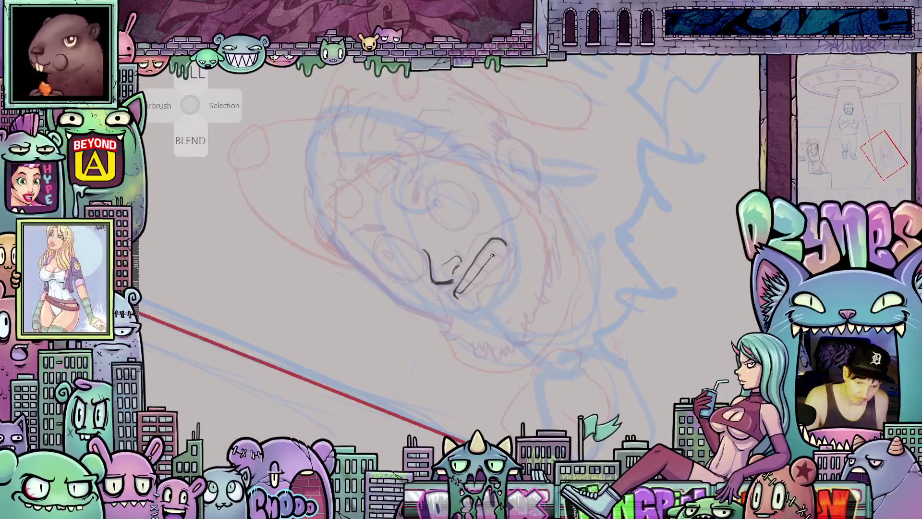
{"action": "left_click_drag", "start_coordinate": [650, 270], "coordinate": [480, 322]}
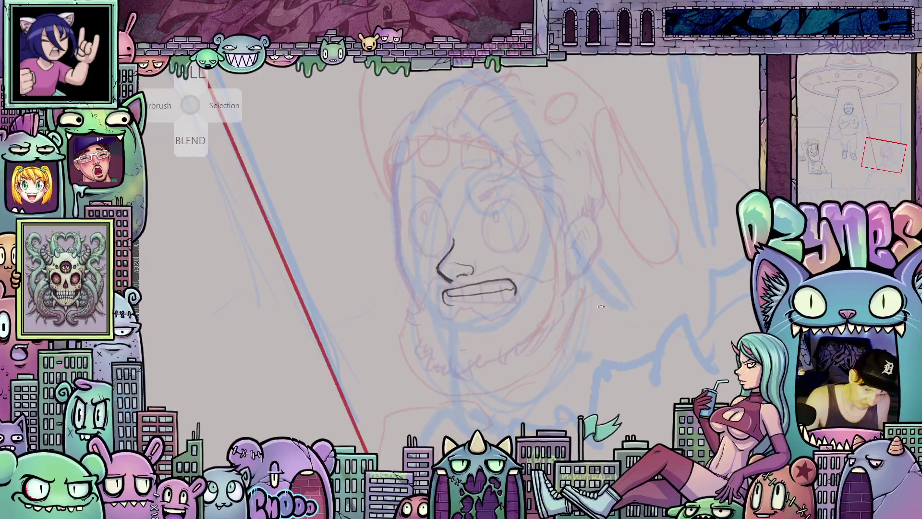
{"action": "left_click_drag", "start_coordinate": [600, 306], "coordinate": [467, 298]}
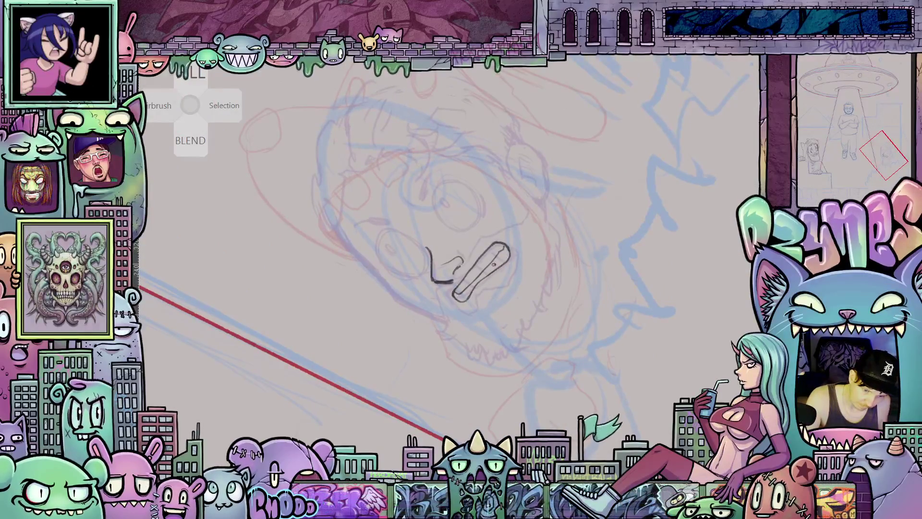
{"action": "left_click_drag", "start_coordinate": [507, 248], "coordinate": [449, 304]}
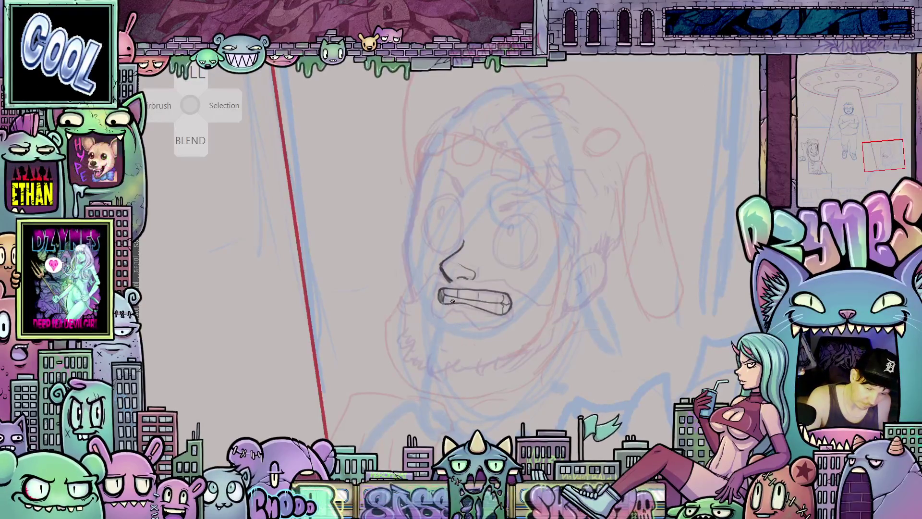
{"action": "scroll", "coordinate": [461, 324], "scroll_direction": "down", "scroll_amount": 5}
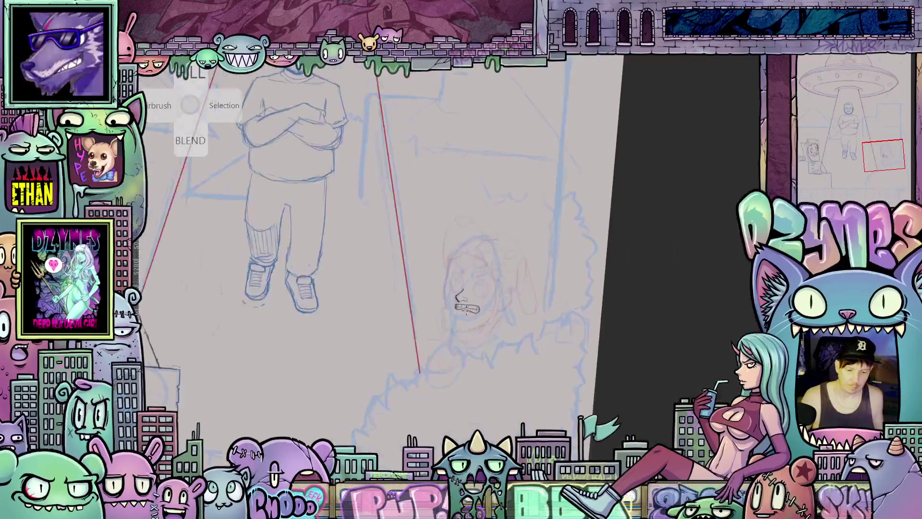
{"action": "mouse_move", "coordinate": [462, 324]}
{"action": "left_mouse_down"}
{"action": "mouse_move", "coordinate": [553, 331]}
{"action": "mouse_move", "coordinate": [565, 342]}
{"action": "mouse_move", "coordinate": [421, 340]}
{"action": "mouse_move", "coordinate": [475, 336]}
{"action": "left_mouse_up"}
{"action": "scroll", "coordinate": [564, 342], "scroll_direction": "down", "scroll_amount": 1}
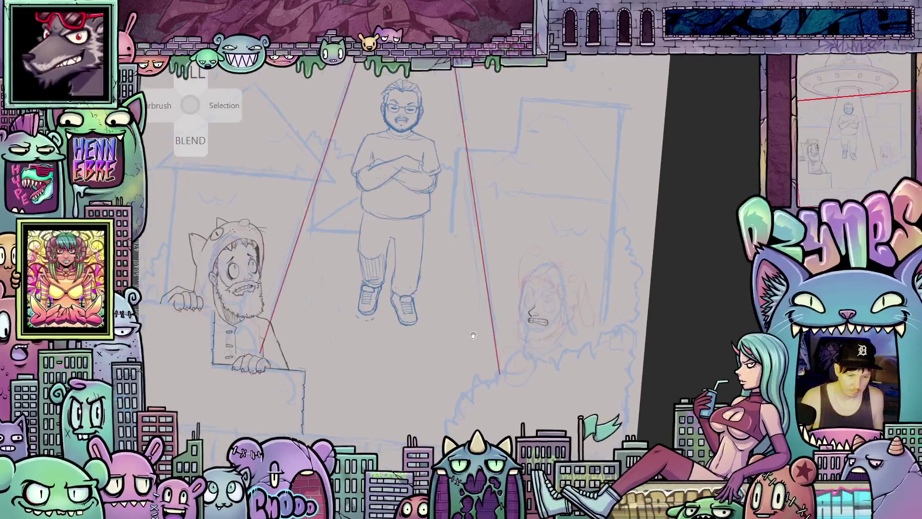
{"action": "scroll", "coordinate": [539, 301], "scroll_direction": "up", "scroll_amount": 6}
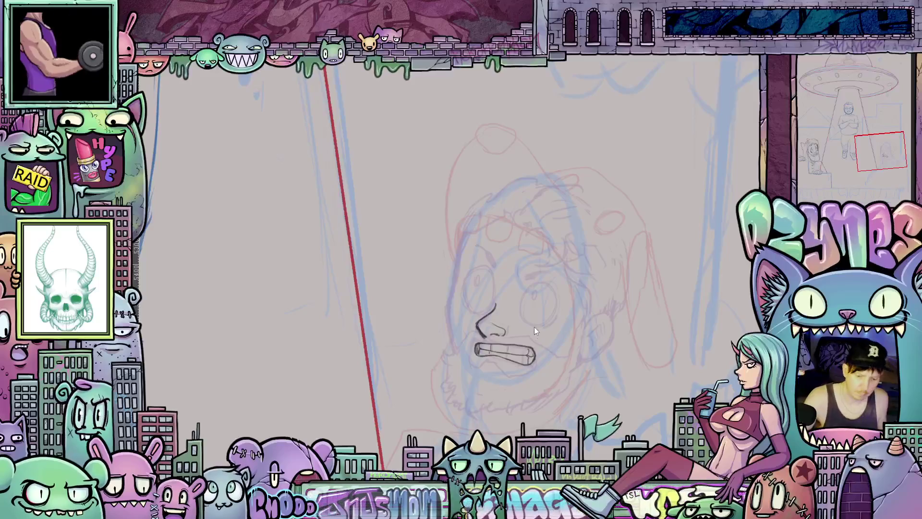
- With the pen, ink a short line under the teeth and the left mouth corner
{"action": "key", "text": "Tab"}
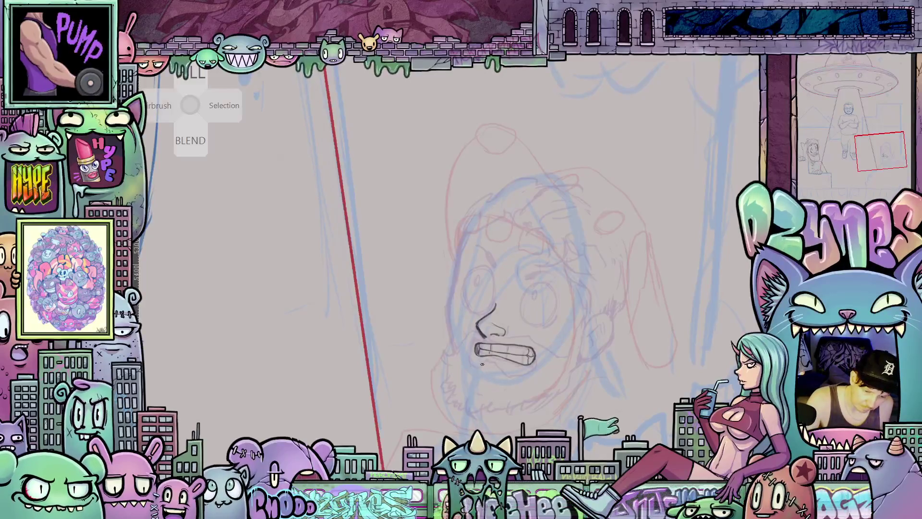
{"action": "left_click_drag", "start_coordinate": [482, 364], "coordinate": [500, 366]}
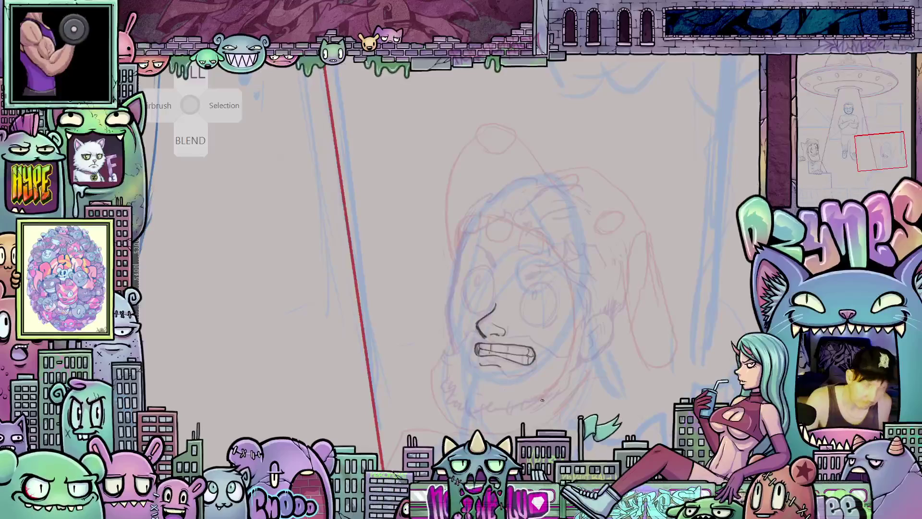
{"action": "left_click_drag", "start_coordinate": [542, 400], "coordinate": [501, 368]}
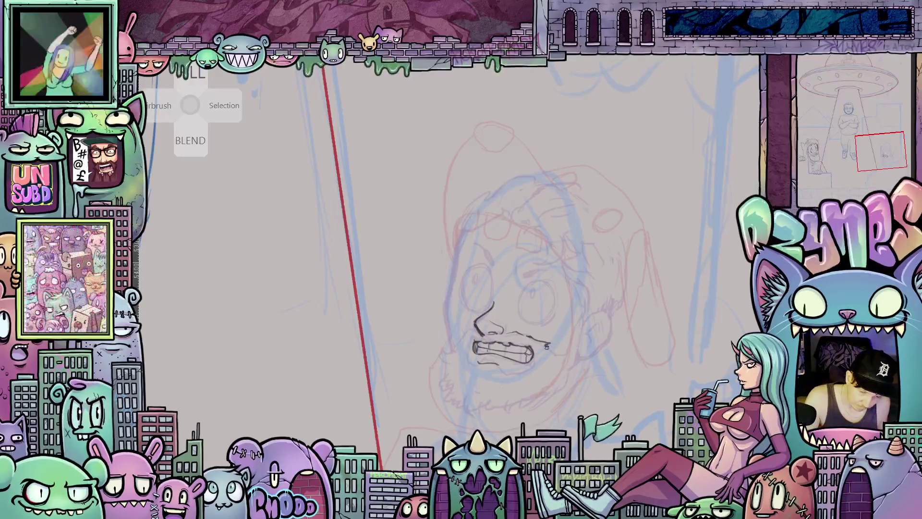
{"action": "left_click_drag", "start_coordinate": [483, 332], "coordinate": [463, 337]}
- Ink the left side of the jaw and extend that line downward
{"action": "scroll", "coordinate": [480, 343], "scroll_direction": "down", "scroll_amount": 2}
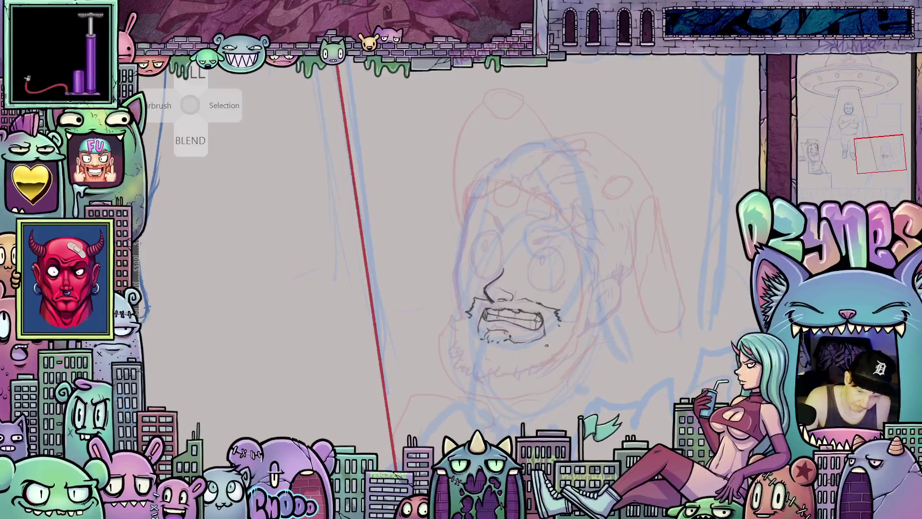
{"action": "scroll", "coordinate": [545, 355], "scroll_direction": "left", "scroll_amount": 5}
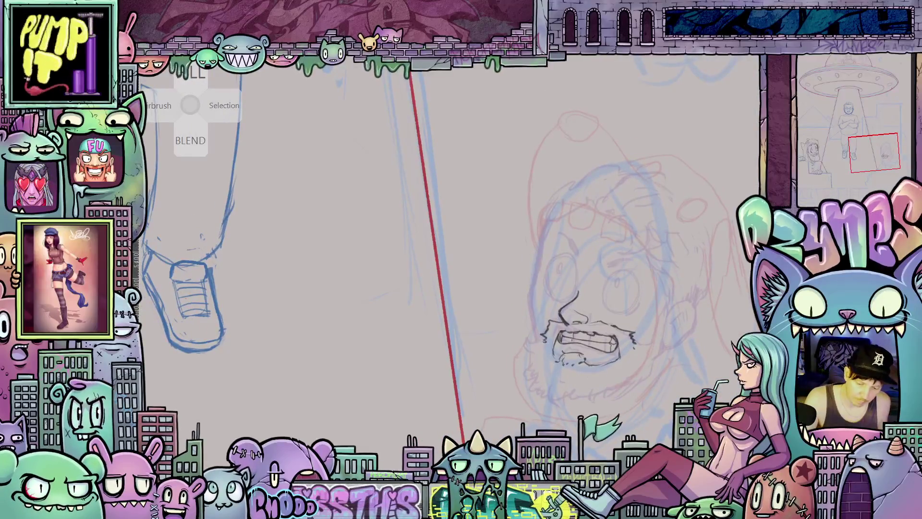
{"action": "scroll", "coordinate": [545, 340], "scroll_direction": "right", "scroll_amount": 3}
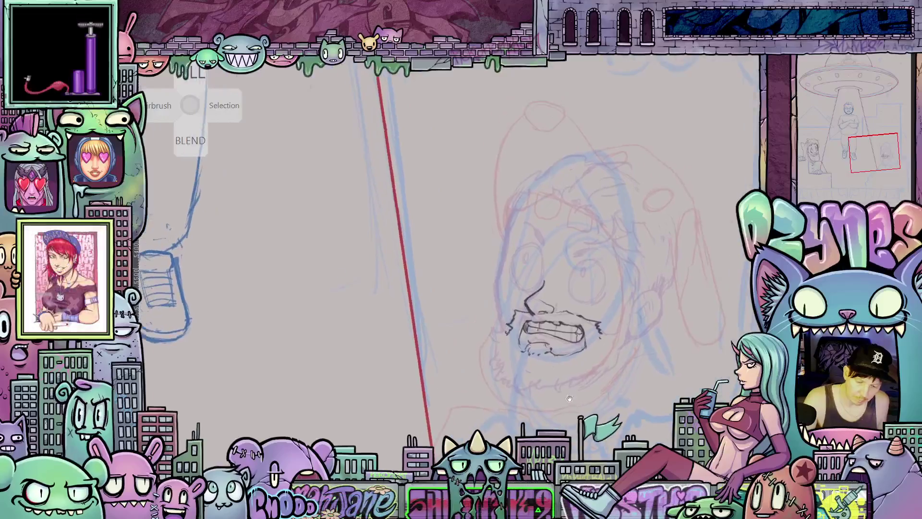
{"action": "left_click_drag", "start_coordinate": [503, 302], "coordinate": [496, 328]}
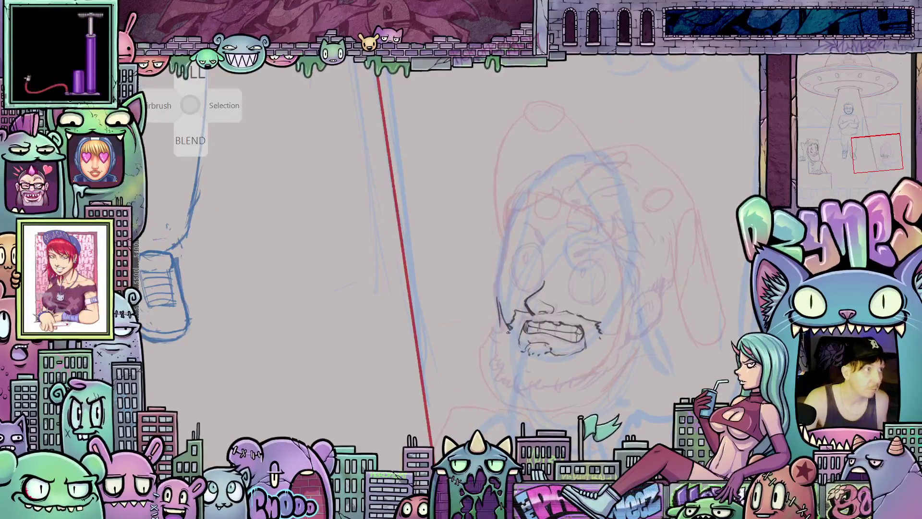
{"action": "mouse_move", "coordinate": [500, 322]}
{"action": "left_mouse_down"}
{"action": "mouse_move", "coordinate": [496, 355]}
{"action": "mouse_move", "coordinate": [516, 312]}
{"action": "mouse_move", "coordinate": [527, 337]}
{"action": "left_mouse_up"}
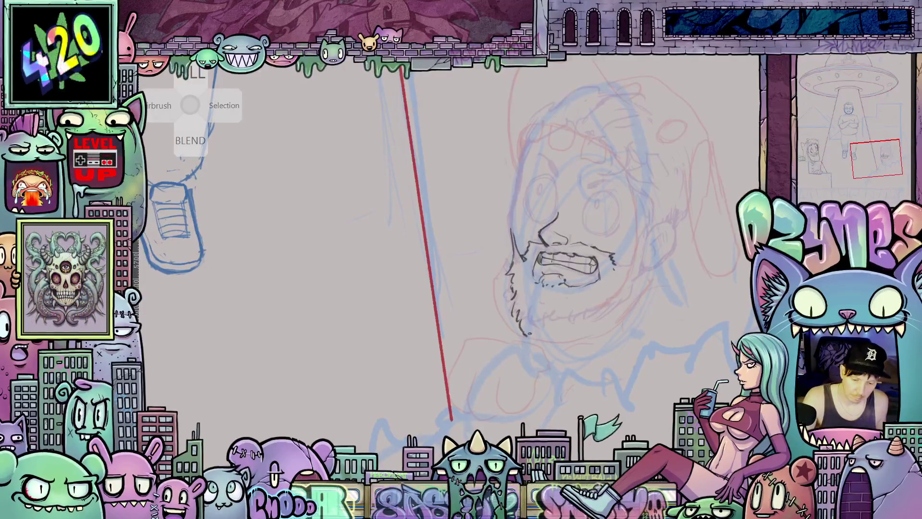
- Ink the beard line across the chin with scruffy hatch strokes, then outline an eye oval
{"action": "mouse_move", "coordinate": [556, 335]}
{"action": "left_mouse_down"}
{"action": "mouse_move", "coordinate": [591, 325]}
{"action": "mouse_move", "coordinate": [637, 287]}
{"action": "left_mouse_up"}
{"action": "mouse_move", "coordinate": [585, 327]}
{"action": "left_mouse_down"}
{"action": "mouse_move", "coordinate": [596, 315]}
{"action": "mouse_move", "coordinate": [541, 329]}
{"action": "left_mouse_up"}
{"action": "left_click_drag", "start_coordinate": [542, 341], "coordinate": [545, 331]}
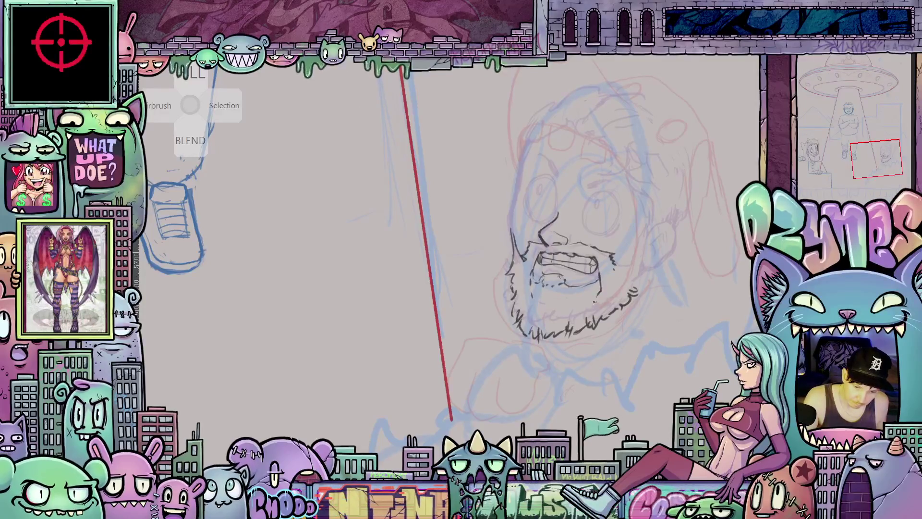
{"action": "mouse_move", "coordinate": [598, 272]}
{"action": "left_mouse_down"}
{"action": "mouse_move", "coordinate": [560, 314]}
{"action": "mouse_move", "coordinate": [583, 278]}
{"action": "mouse_move", "coordinate": [586, 321]}
{"action": "mouse_move", "coordinate": [578, 332]}
{"action": "mouse_move", "coordinate": [608, 397]}
{"action": "left_mouse_up"}
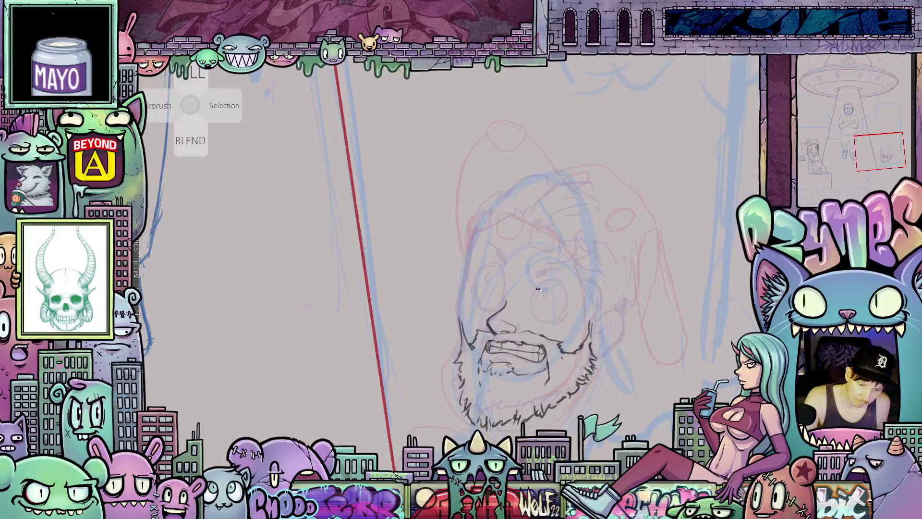
{"action": "mouse_move", "coordinate": [538, 289]}
{"action": "left_mouse_down"}
{"action": "mouse_move", "coordinate": [532, 306]}
{"action": "mouse_move", "coordinate": [548, 322]}
{"action": "mouse_move", "coordinate": [566, 309]}
{"action": "mouse_move", "coordinate": [567, 296]}
{"action": "left_mouse_up"}
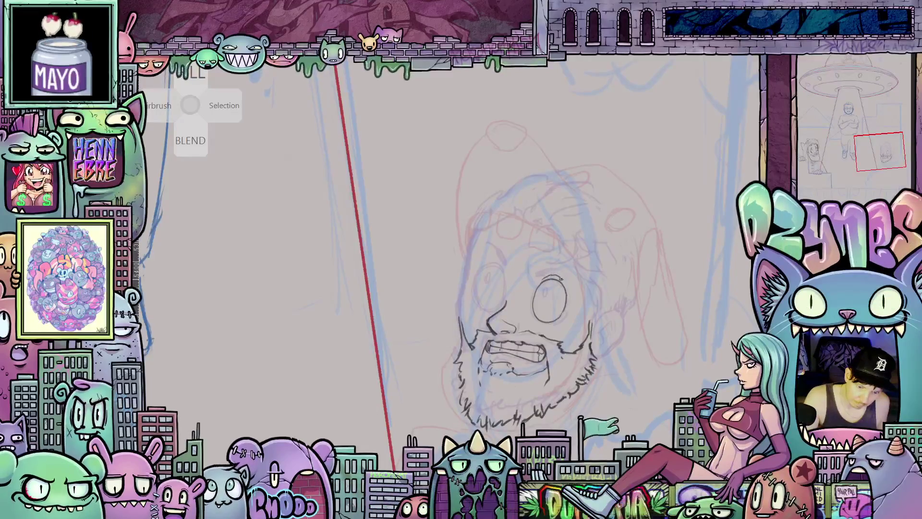
- Ink the stroke under the eye to finish it, shifting the view down and right
{"action": "left_click_drag", "start_coordinate": [555, 321], "coordinate": [545, 297]}
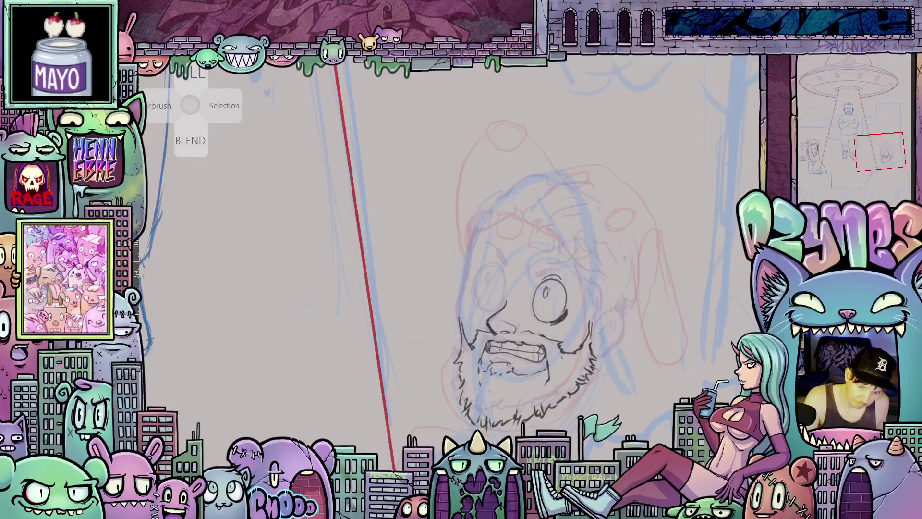
{"action": "left_click_drag", "start_coordinate": [546, 333], "coordinate": [584, 342]}
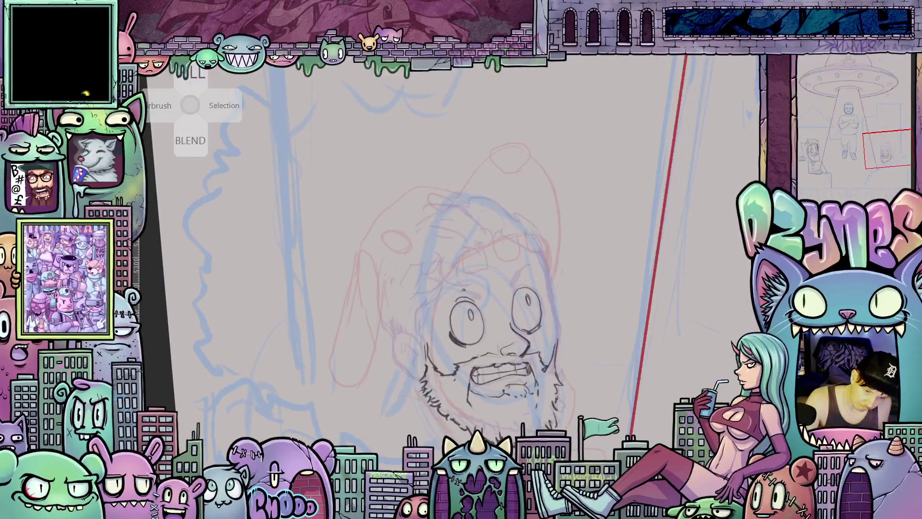
- Ink raised, arched eyebrows above both staring eyes
{"action": "left_click_drag", "start_coordinate": [508, 287], "coordinate": [532, 266]}
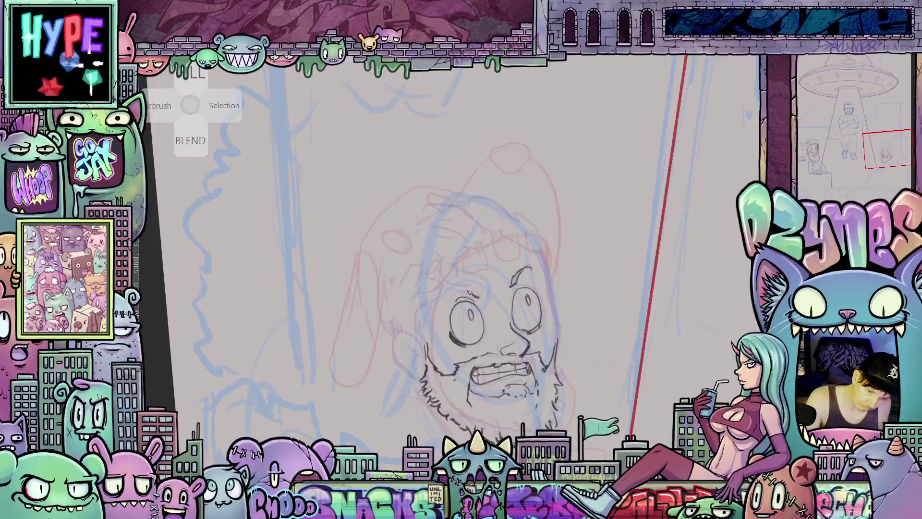
{"action": "left_click_drag", "start_coordinate": [455, 295], "coordinate": [472, 290]}
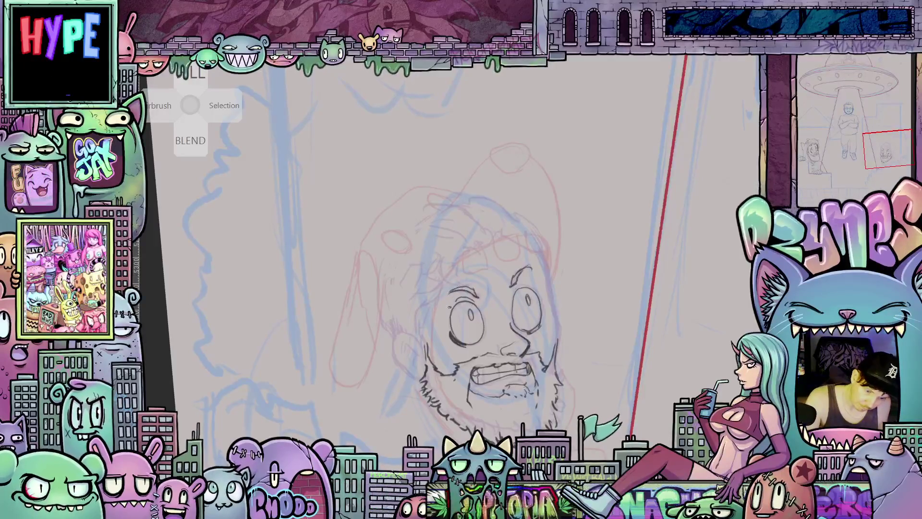
{"action": "scroll", "coordinate": [450, 307], "scroll_direction": "right", "scroll_amount": 5}
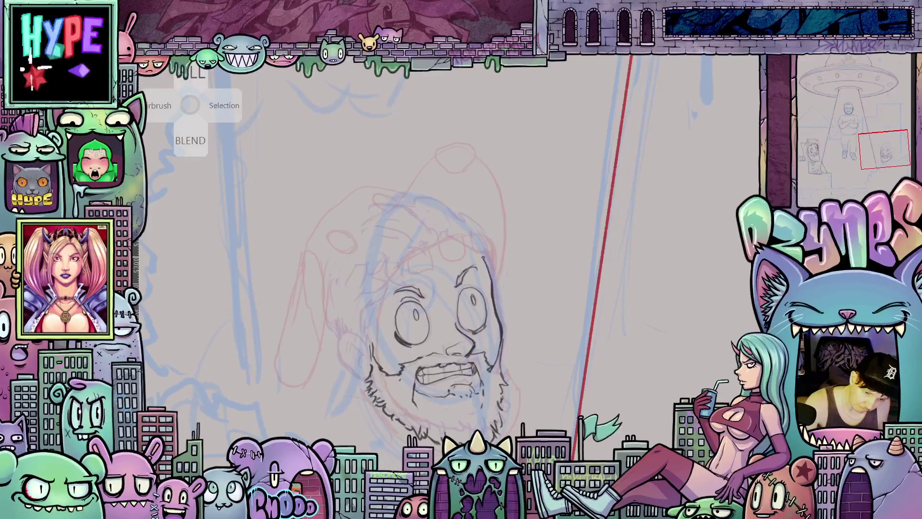
{"action": "mouse_move", "coordinate": [504, 406]}
{"action": "left_mouse_down"}
{"action": "mouse_move", "coordinate": [542, 311]}
{"action": "mouse_move", "coordinate": [603, 317]}
{"action": "mouse_move", "coordinate": [604, 370]}
{"action": "mouse_move", "coordinate": [574, 348]}
{"action": "left_mouse_up"}
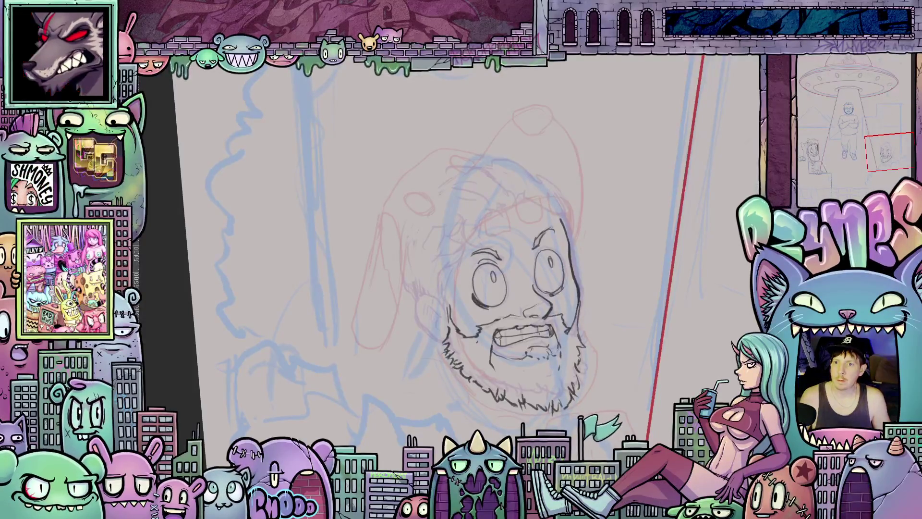
{"action": "scroll", "coordinate": [622, 326], "scroll_direction": "down", "scroll_amount": 5}
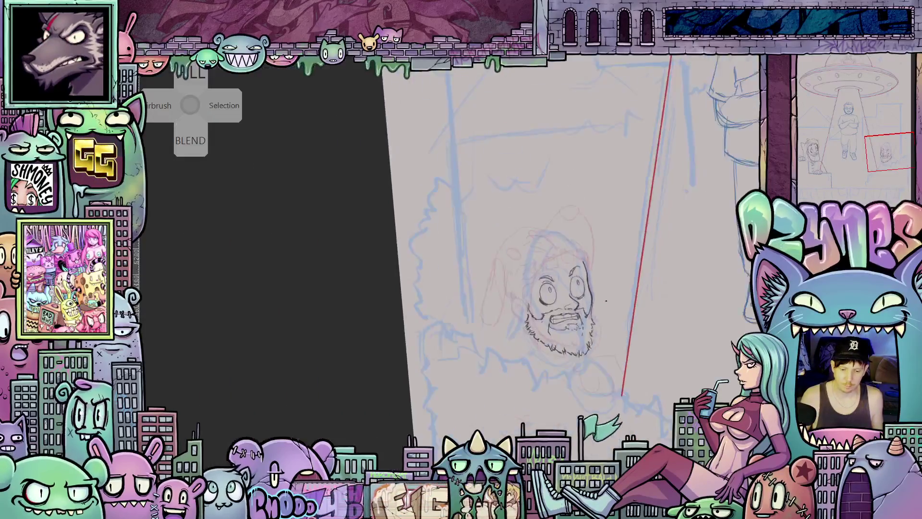
- Zoom in on the left head and ink the ear beside the beard
{"action": "mouse_move", "coordinate": [605, 331]}
{"action": "left_mouse_down"}
{"action": "mouse_move", "coordinate": [509, 331]}
{"action": "mouse_move", "coordinate": [303, 296]}
{"action": "mouse_move", "coordinate": [432, 297]}
{"action": "left_mouse_up"}
{"action": "scroll", "coordinate": [405, 273], "scroll_direction": "up", "scroll_amount": 3}
{"action": "scroll", "coordinate": [405, 273], "scroll_direction": "up", "scroll_amount": 2}
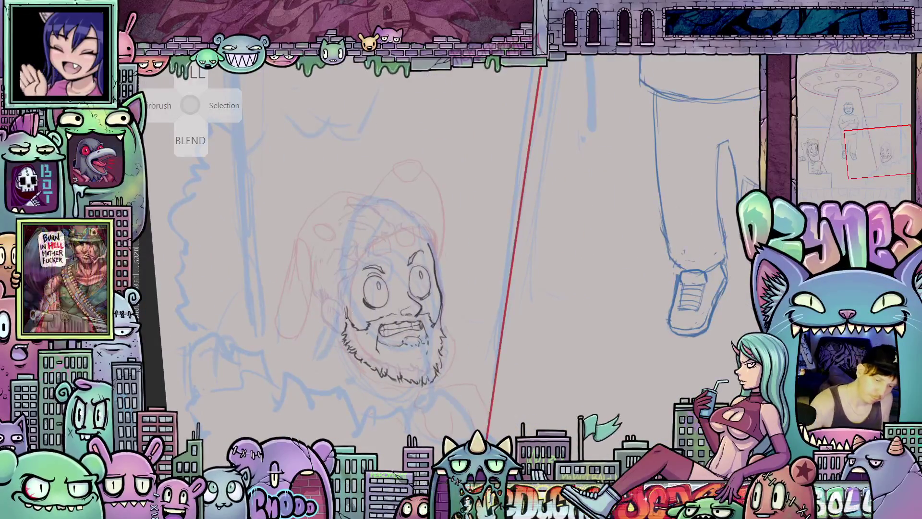
{"action": "mouse_move", "coordinate": [342, 308]}
{"action": "left_mouse_down"}
{"action": "mouse_move", "coordinate": [336, 298]}
{"action": "mouse_move", "coordinate": [325, 311]}
{"action": "left_mouse_up"}
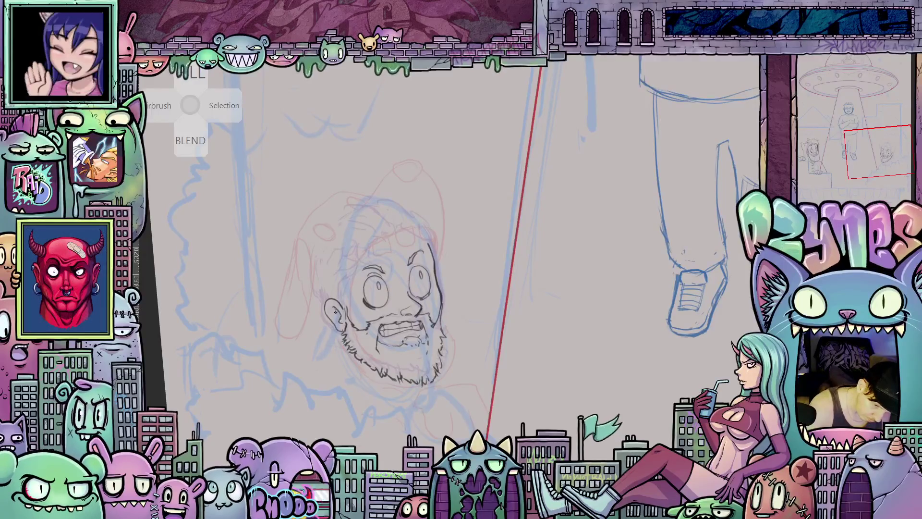
{"action": "mouse_move", "coordinate": [465, 365]}
{"action": "left_mouse_down"}
{"action": "mouse_move", "coordinate": [528, 353]}
{"action": "mouse_move", "coordinate": [521, 351]}
{"action": "left_mouse_up"}
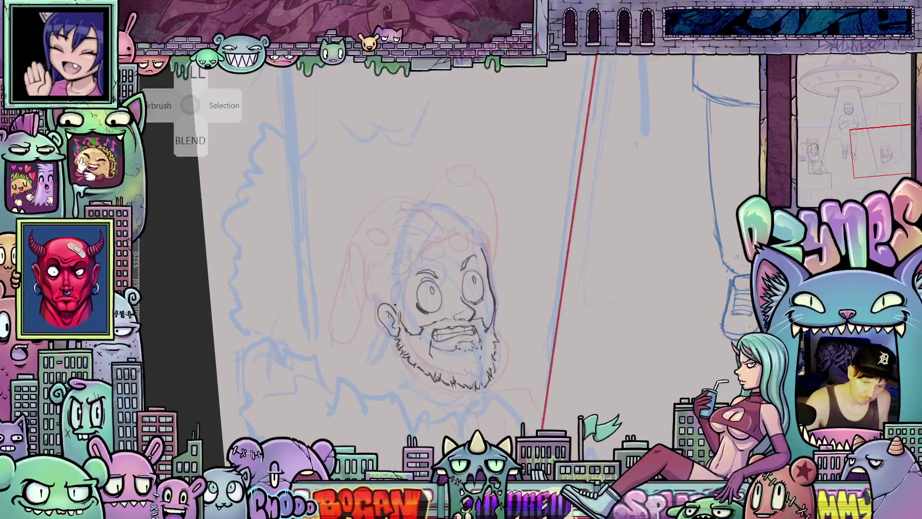
{"action": "mouse_move", "coordinate": [395, 307]}
{"action": "left_mouse_down"}
{"action": "mouse_move", "coordinate": [425, 249]}
{"action": "mouse_move", "coordinate": [470, 228]}
{"action": "mouse_move", "coordinate": [489, 235]}
{"action": "mouse_move", "coordinate": [490, 266]}
{"action": "left_mouse_up"}
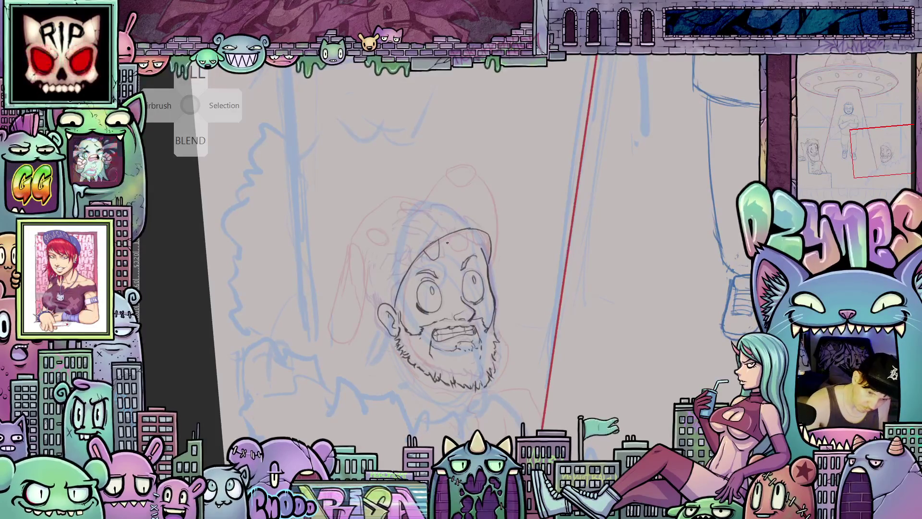
- Draw the jagged hood edge over the forehead, rotating the view toward the head top
{"action": "mouse_move", "coordinate": [442, 237]}
{"action": "left_mouse_down"}
{"action": "mouse_move", "coordinate": [455, 238]}
{"action": "mouse_move", "coordinate": [460, 253]}
{"action": "mouse_move", "coordinate": [493, 250]}
{"action": "left_mouse_up"}
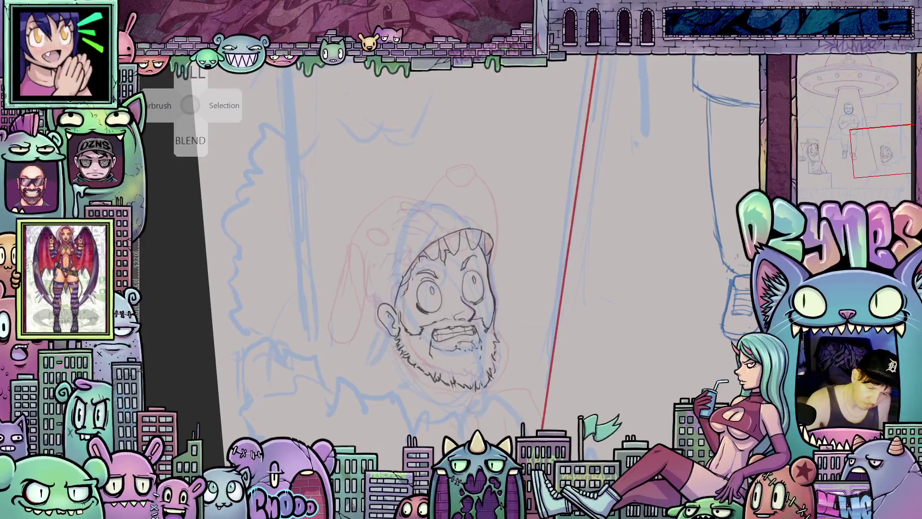
{"action": "mouse_move", "coordinate": [514, 337]}
{"action": "left_mouse_down"}
{"action": "mouse_move", "coordinate": [446, 222]}
{"action": "mouse_move", "coordinate": [471, 210]}
{"action": "mouse_move", "coordinate": [443, 207]}
{"action": "left_mouse_up"}
{"action": "left_click_drag", "start_coordinate": [474, 238], "coordinate": [496, 210]}
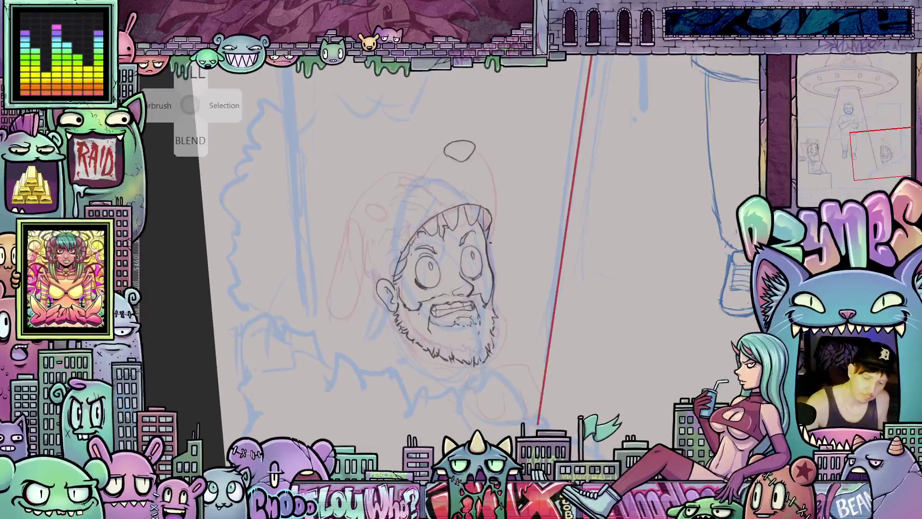
- Outline both sides of the hood up to the knob on top
{"action": "left_click_drag", "start_coordinate": [490, 243], "coordinate": [500, 201]}
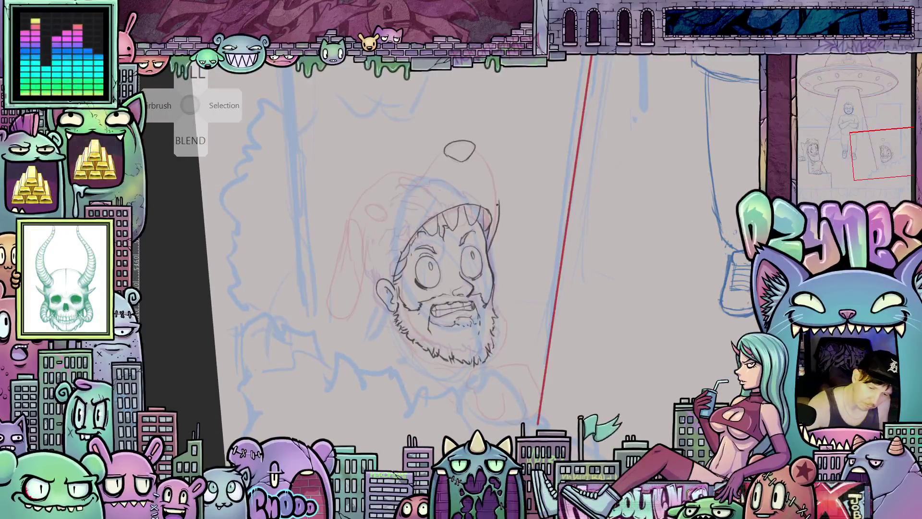
{"action": "left_click_drag", "start_coordinate": [479, 156], "coordinate": [474, 151]}
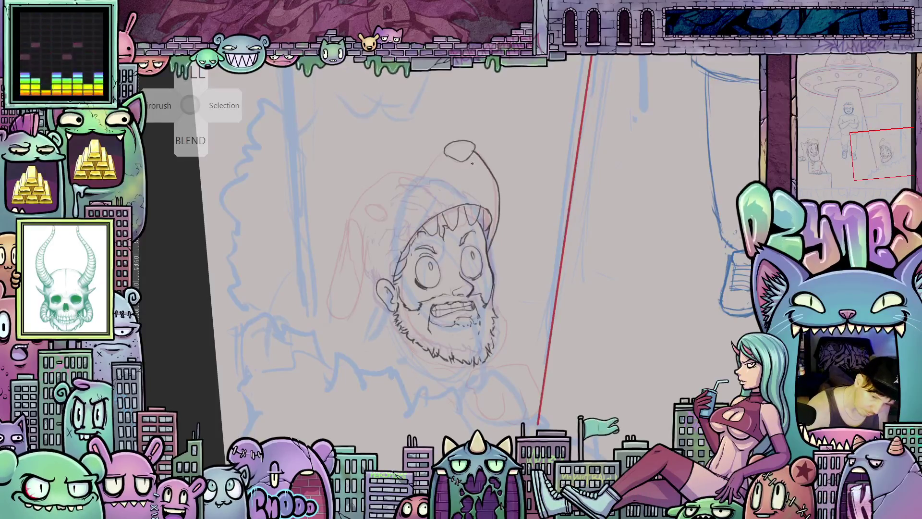
{"action": "left_click_drag", "start_coordinate": [404, 198], "coordinate": [442, 154]}
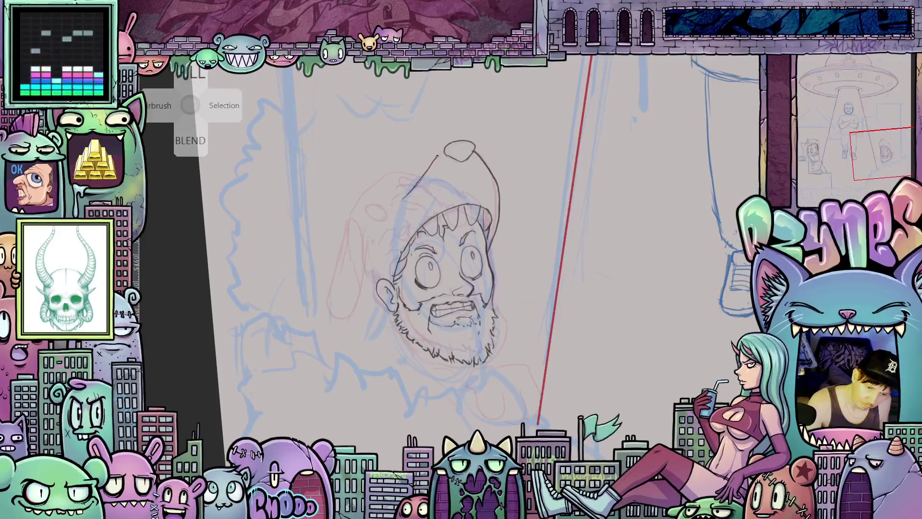
{"action": "mouse_move", "coordinate": [416, 215]}
{"action": "left_mouse_down"}
{"action": "mouse_move", "coordinate": [469, 220]}
{"action": "mouse_move", "coordinate": [435, 226]}
{"action": "left_mouse_up"}
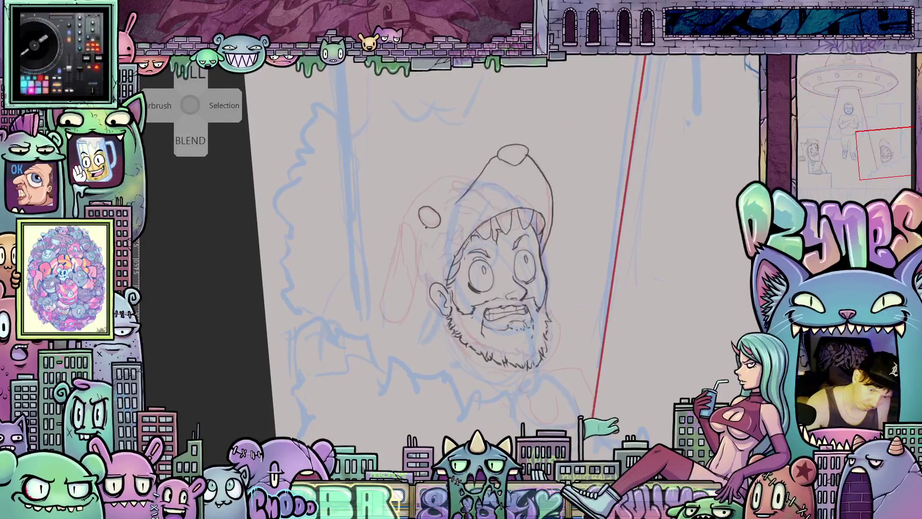
- Add a round eye, the upper-left hood edge and stitch marks to the hood
{"action": "mouse_move", "coordinate": [461, 196]}
{"action": "left_mouse_down"}
{"action": "mouse_move", "coordinate": [452, 185]}
{"action": "mouse_move", "coordinate": [470, 190]}
{"action": "left_mouse_up"}
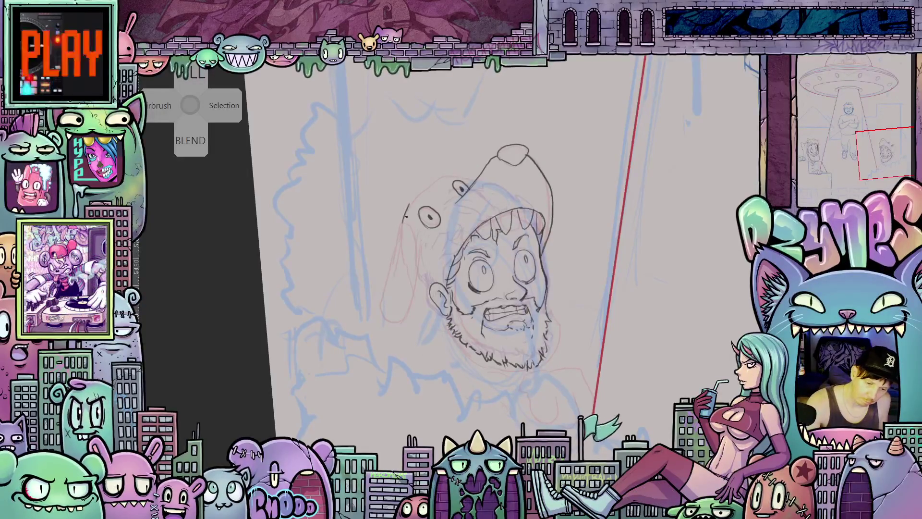
{"action": "left_click_drag", "start_coordinate": [406, 207], "coordinate": [456, 172]}
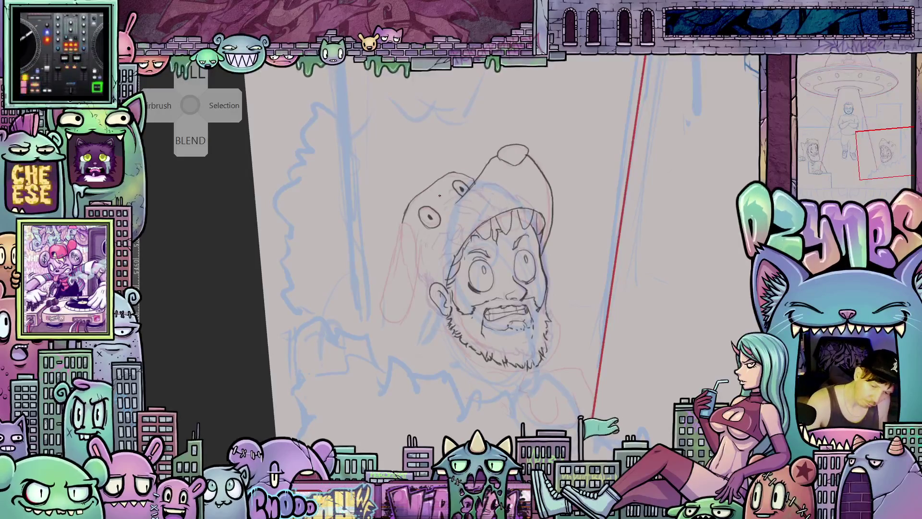
{"action": "mouse_move", "coordinate": [551, 313]}
{"action": "left_mouse_down"}
{"action": "mouse_move", "coordinate": [544, 306]}
{"action": "mouse_move", "coordinate": [559, 325]}
{"action": "left_mouse_up"}
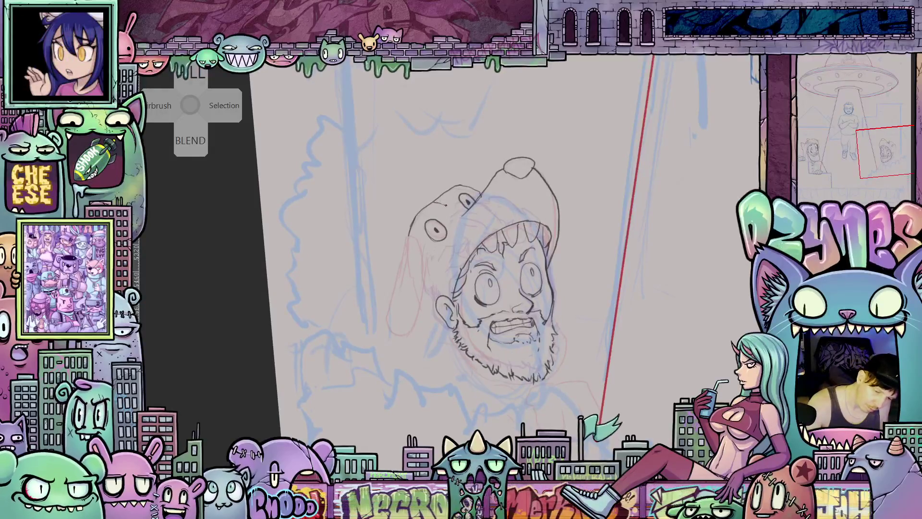
{"action": "left_click_drag", "start_coordinate": [436, 199], "coordinate": [443, 207]}
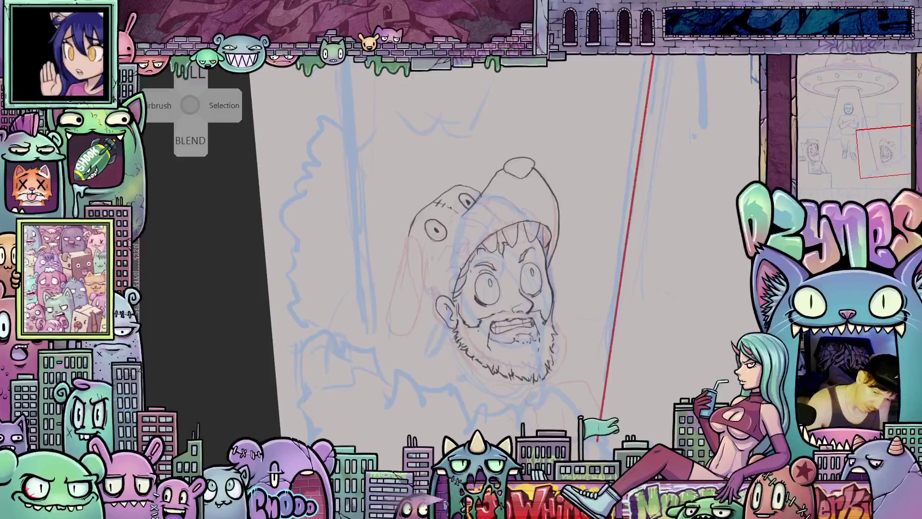
{"action": "scroll", "coordinate": [453, 214], "scroll_direction": "down", "scroll_amount": 2}
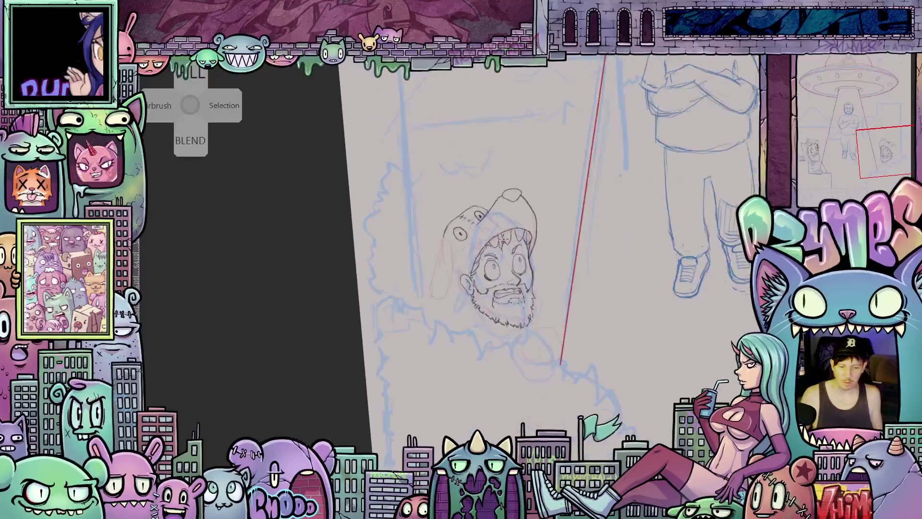
{"action": "mouse_move", "coordinate": [528, 286]}
{"action": "left_mouse_down"}
{"action": "mouse_move", "coordinate": [254, 250]}
{"action": "mouse_move", "coordinate": [218, 263]}
{"action": "mouse_move", "coordinate": [232, 314]}
{"action": "mouse_move", "coordinate": [160, 314]}
{"action": "left_mouse_up"}
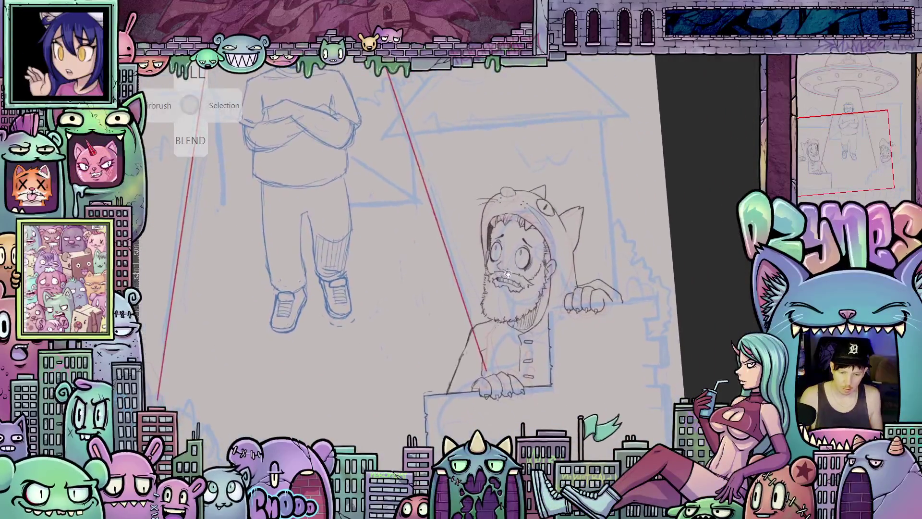
{"action": "mouse_move", "coordinate": [511, 304]}
{"action": "left_mouse_down"}
{"action": "mouse_move", "coordinate": [481, 313]}
{"action": "mouse_move", "coordinate": [494, 319]}
{"action": "mouse_move", "coordinate": [518, 300]}
{"action": "mouse_move", "coordinate": [488, 278]}
{"action": "left_mouse_up"}
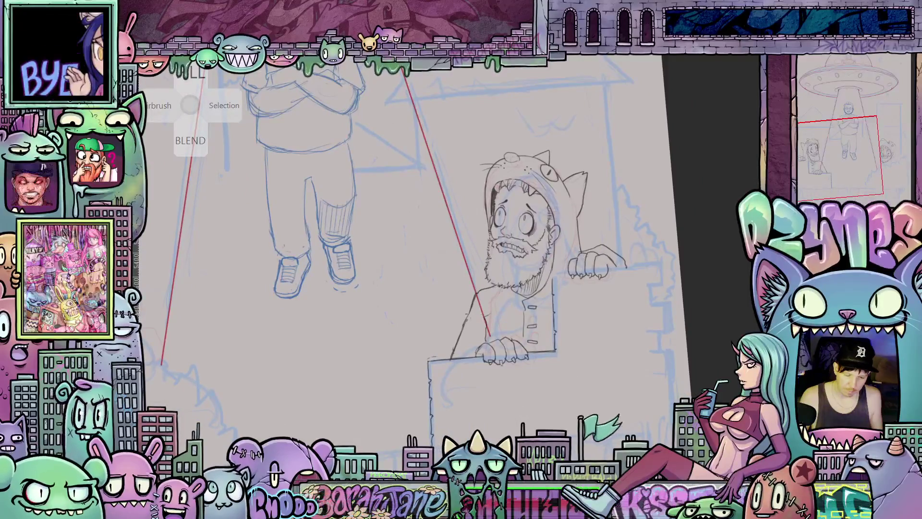
{"action": "left_click_drag", "start_coordinate": [317, 302], "coordinate": [456, 311]}
{"action": "mouse_move", "coordinate": [491, 321]}
{"action": "left_mouse_down"}
{"action": "mouse_move", "coordinate": [567, 303]}
{"action": "mouse_move", "coordinate": [649, 315]}
{"action": "left_mouse_up"}
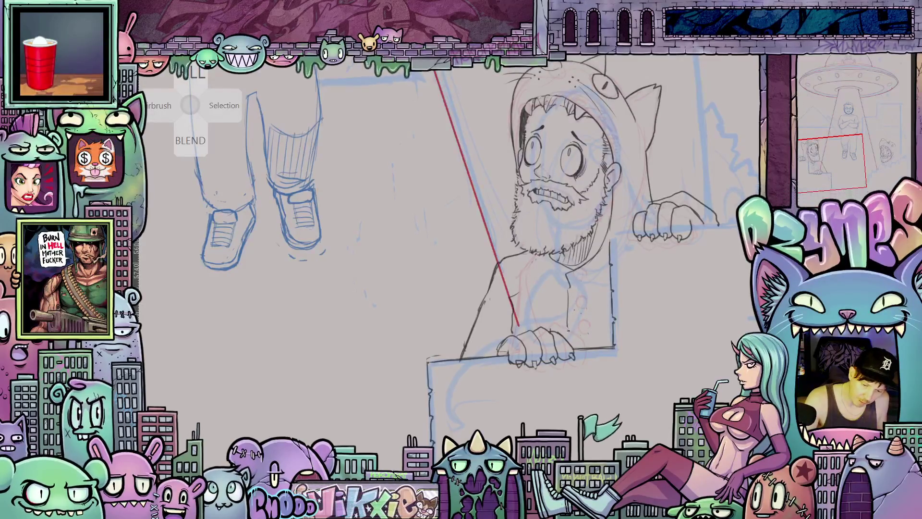
{"action": "left_click_drag", "start_coordinate": [452, 240], "coordinate": [457, 269]}
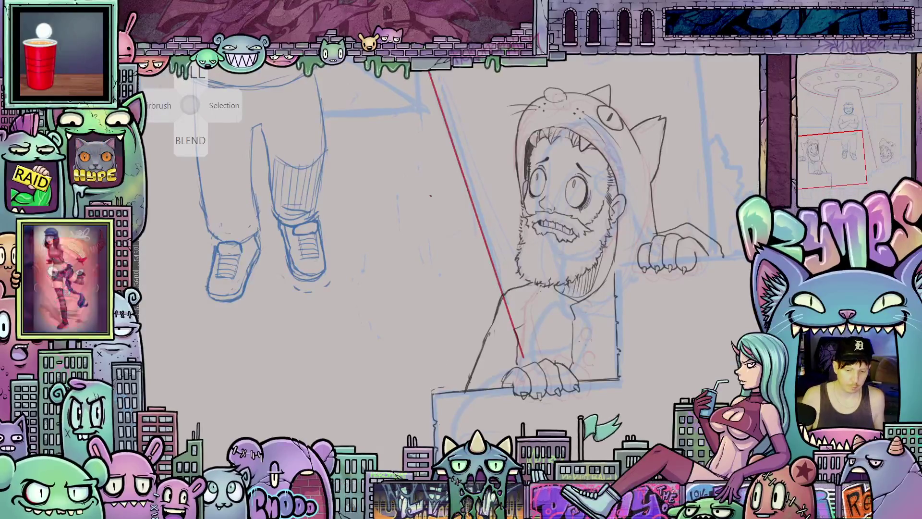
{"action": "scroll", "coordinate": [461, 260], "scroll_direction": "down", "scroll_amount": 5}
{"action": "mouse_move", "coordinate": [367, 268]}
{"action": "left_mouse_down"}
{"action": "mouse_move", "coordinate": [511, 289]}
{"action": "mouse_move", "coordinate": [542, 315]}
{"action": "left_mouse_up"}
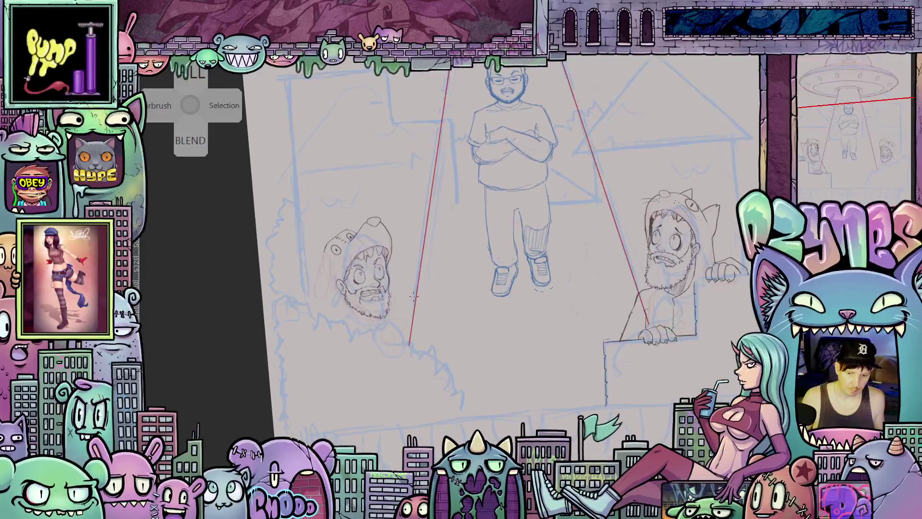
- Lasso the left hooded head loosely and place it into a transform
{"action": "scroll", "coordinate": [365, 272], "scroll_direction": "up", "scroll_amount": 5}
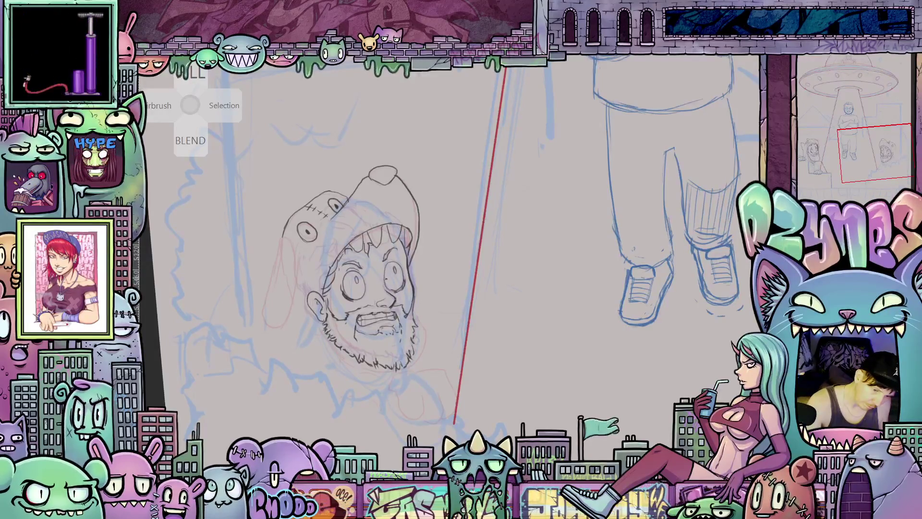
{"action": "mouse_move", "coordinate": [385, 278]}
{"action": "left_mouse_down"}
{"action": "mouse_move", "coordinate": [575, 317]}
{"action": "mouse_move", "coordinate": [569, 330]}
{"action": "left_mouse_up"}
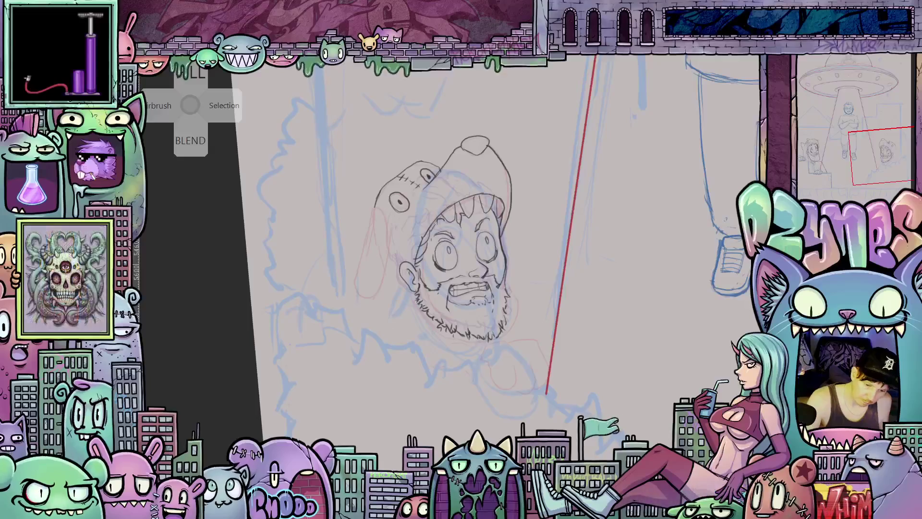
{"action": "left_click_drag", "start_coordinate": [569, 331], "coordinate": [525, 352]}
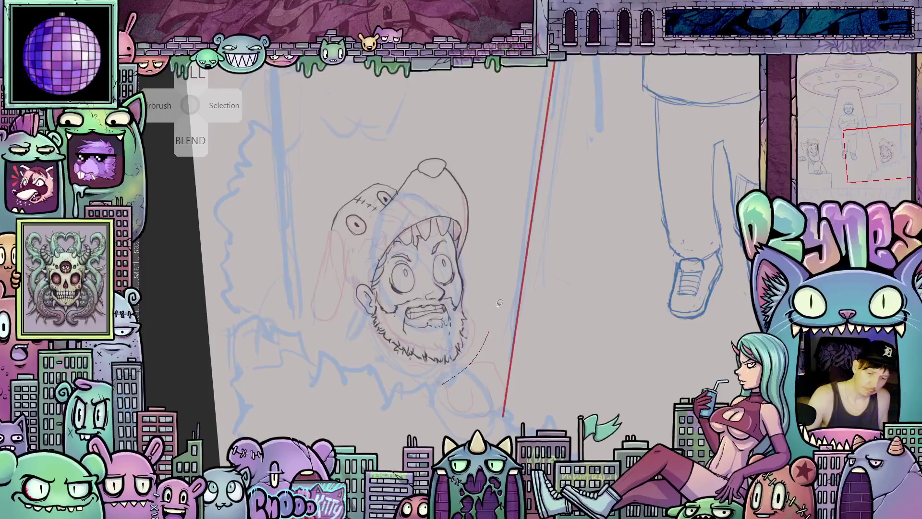
{"action": "mouse_move", "coordinate": [500, 302]}
{"action": "left_mouse_down"}
{"action": "mouse_move", "coordinate": [423, 131]}
{"action": "mouse_move", "coordinate": [368, 371]}
{"action": "mouse_move", "coordinate": [478, 354]}
{"action": "left_mouse_up"}
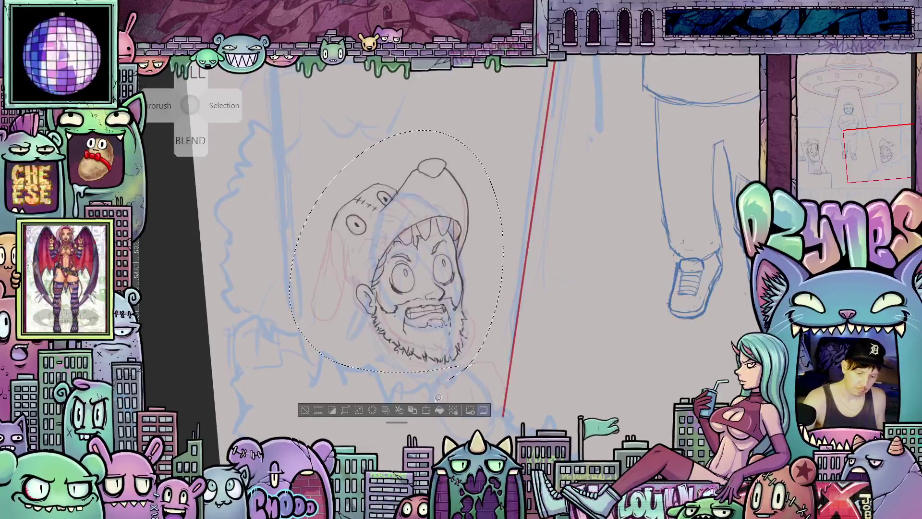
{"action": "left_click", "coordinate": [428, 410]}
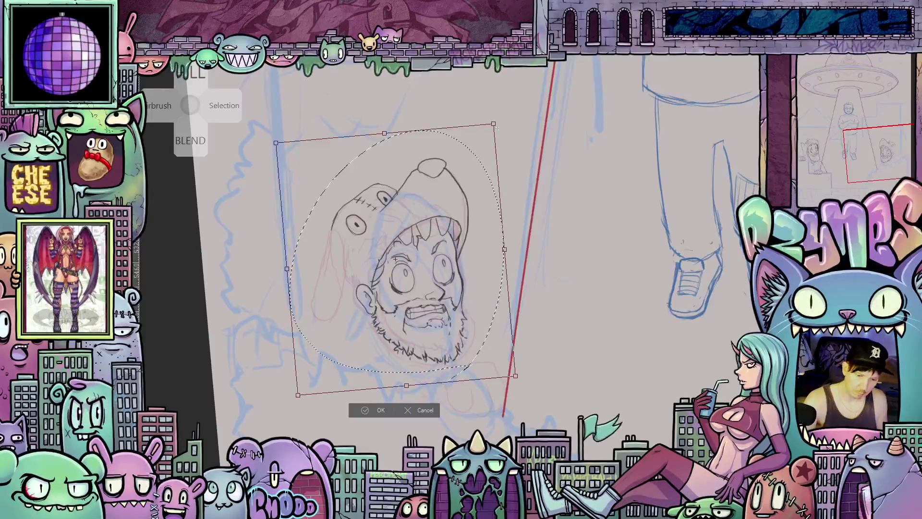
- Enlarge, raise and tilt the selected head counter-clockwise, then commit the transform
{"action": "left_click_drag", "start_coordinate": [496, 126], "coordinate": [502, 125]}
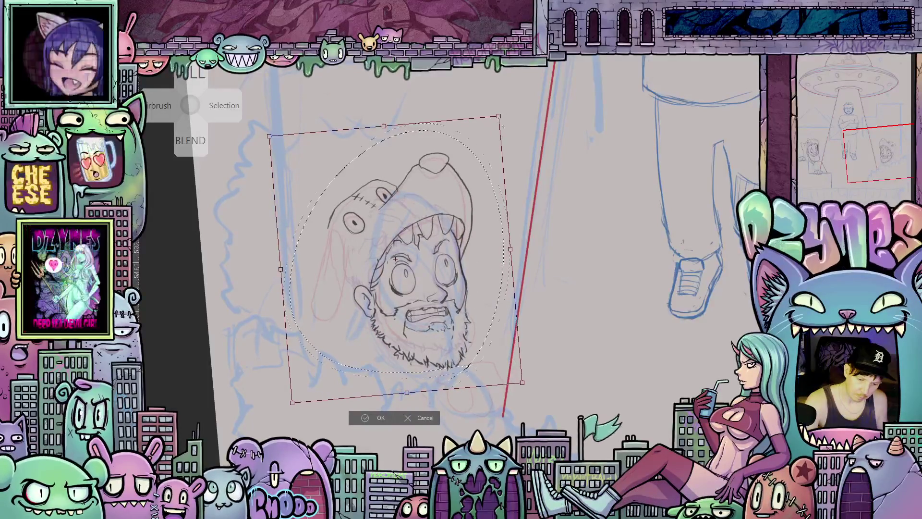
{"action": "left_click_drag", "start_coordinate": [485, 269], "coordinate": [485, 261]}
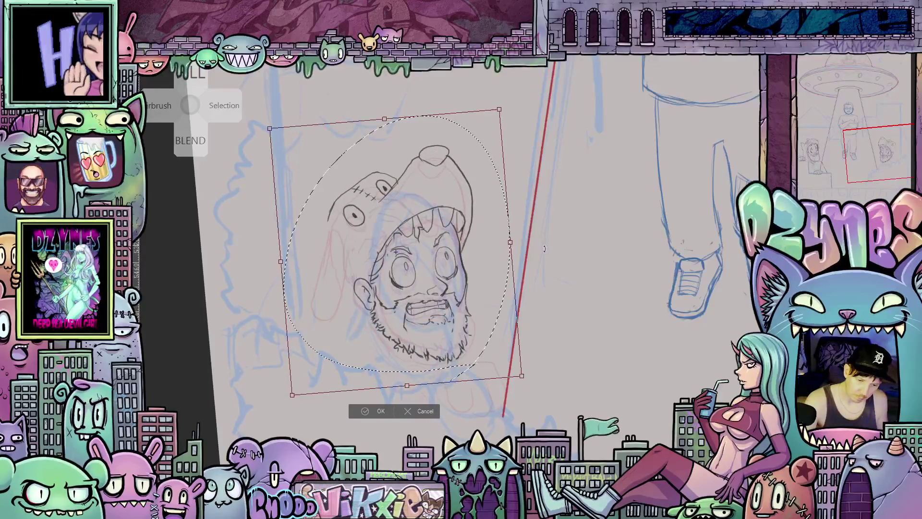
{"action": "left_click_drag", "start_coordinate": [544, 248], "coordinate": [551, 224]}
{"action": "left_click_drag", "start_coordinate": [464, 316], "coordinate": [464, 309]}
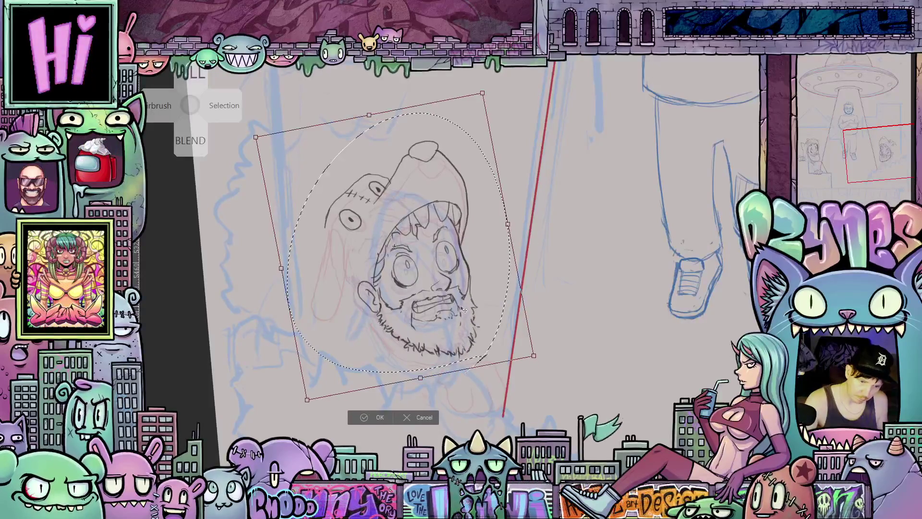
{"action": "left_click_drag", "start_coordinate": [421, 378], "coordinate": [420, 380]}
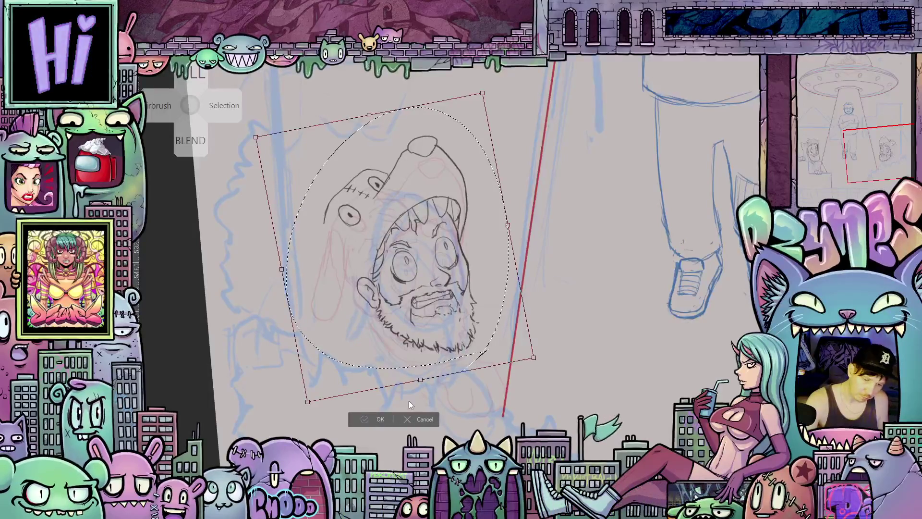
{"action": "key", "text": "Return"}
{"action": "scroll", "coordinate": [596, 353], "scroll_direction": "down", "scroll_amount": 3}
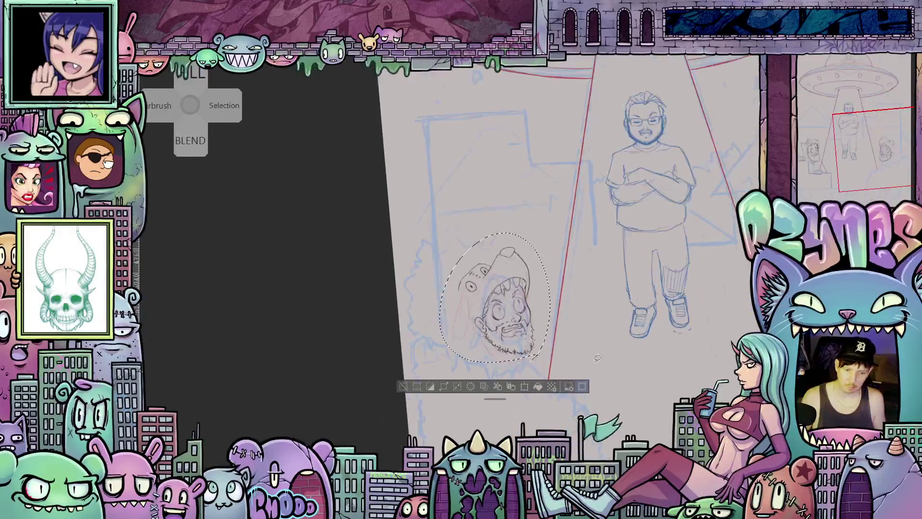
{"action": "mouse_move", "coordinate": [640, 370]}
{"action": "left_mouse_down"}
{"action": "mouse_move", "coordinate": [482, 371]}
{"action": "mouse_move", "coordinate": [467, 399]}
{"action": "mouse_move", "coordinate": [511, 373]}
{"action": "mouse_move", "coordinate": [532, 382]}
{"action": "left_mouse_up"}
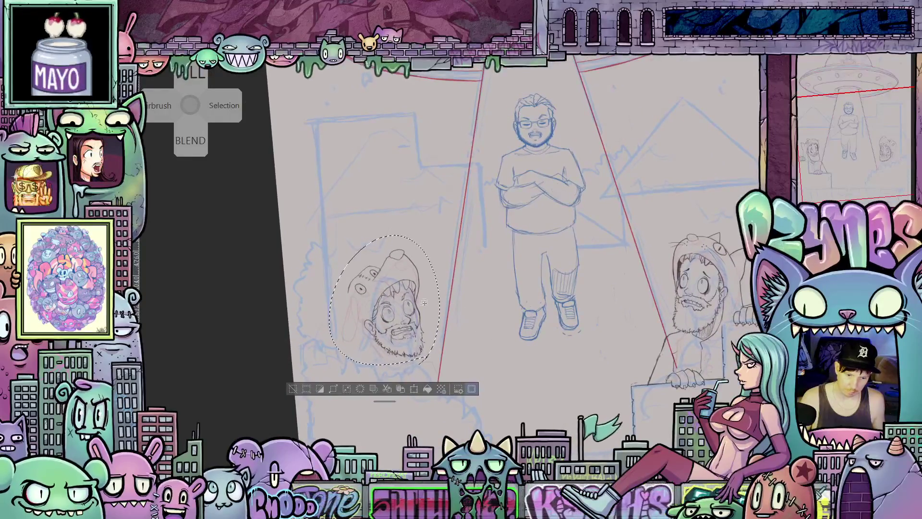
- Ink the fist's top curve, right side and knuckles below the right man's beard
{"action": "scroll", "coordinate": [479, 328], "scroll_direction": "up", "scroll_amount": 5}
{"action": "scroll", "coordinate": [467, 325], "scroll_direction": "up", "scroll_amount": 2}
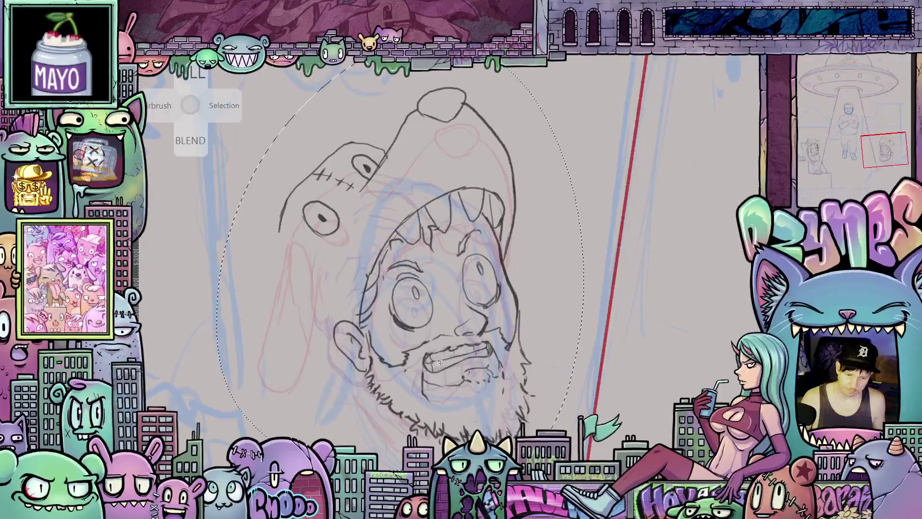
{"action": "scroll", "coordinate": [474, 401], "scroll_direction": "down", "scroll_amount": 2}
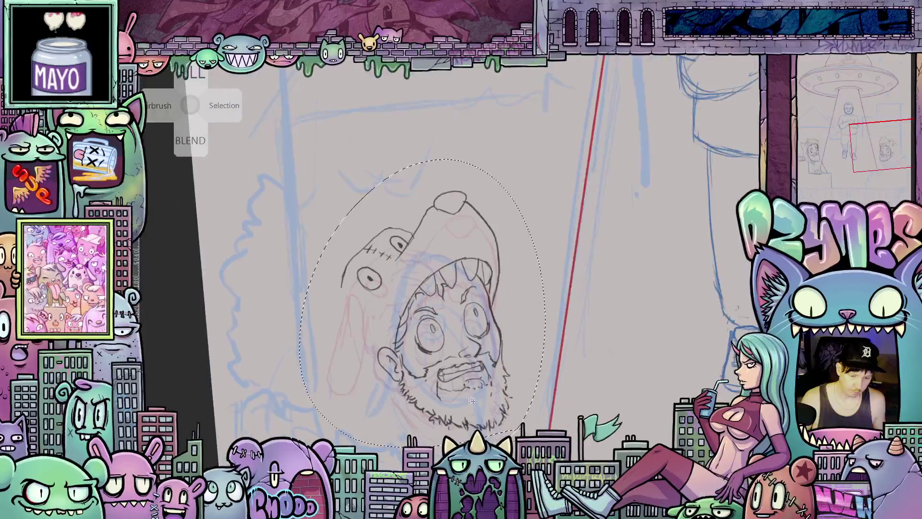
{"action": "left_click_drag", "start_coordinate": [484, 323], "coordinate": [538, 309]}
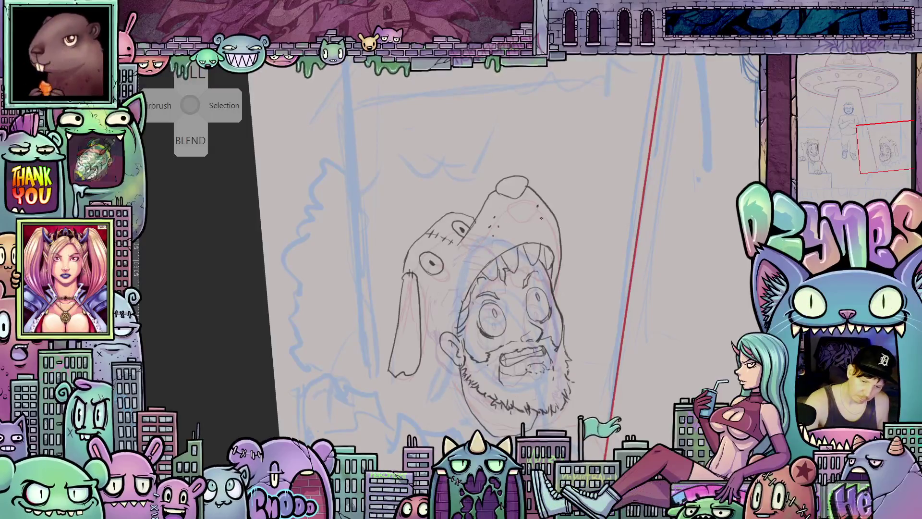
{"action": "left_click_drag", "start_coordinate": [556, 273], "coordinate": [616, 277]}
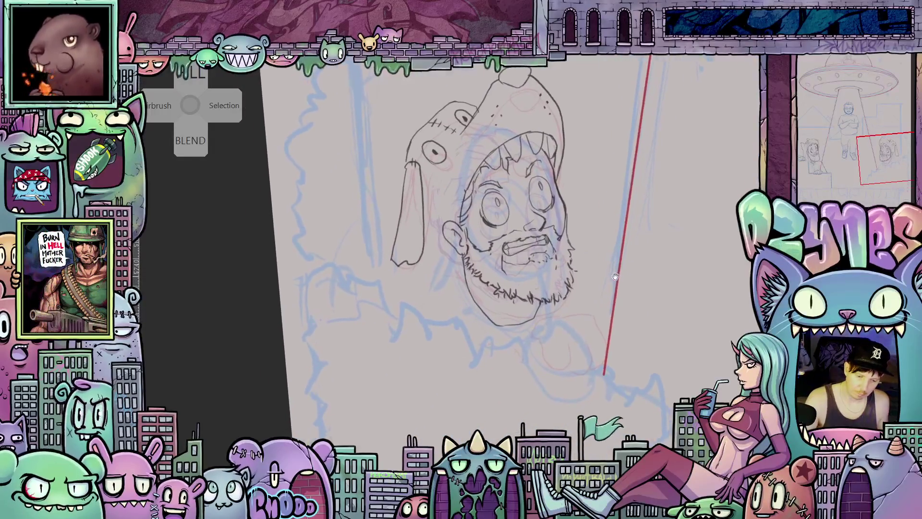
{"action": "left_click_drag", "start_coordinate": [632, 353], "coordinate": [561, 329]}
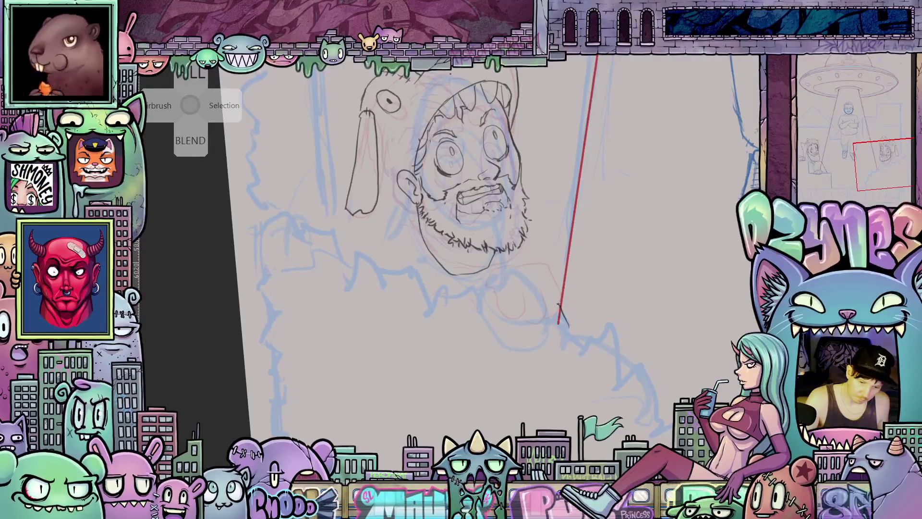
{"action": "mouse_move", "coordinate": [568, 327]}
{"action": "left_mouse_down"}
{"action": "mouse_move", "coordinate": [500, 294]}
{"action": "mouse_move", "coordinate": [504, 338]}
{"action": "mouse_move", "coordinate": [508, 325]}
{"action": "left_mouse_up"}
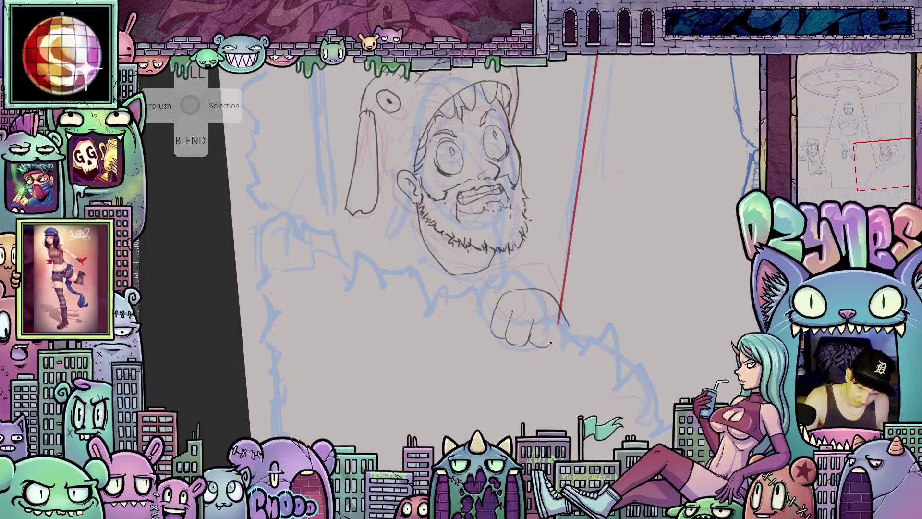
{"action": "mouse_move", "coordinate": [576, 322]}
{"action": "left_mouse_down"}
{"action": "mouse_move", "coordinate": [566, 311]}
{"action": "mouse_move", "coordinate": [570, 349]}
{"action": "left_mouse_up"}
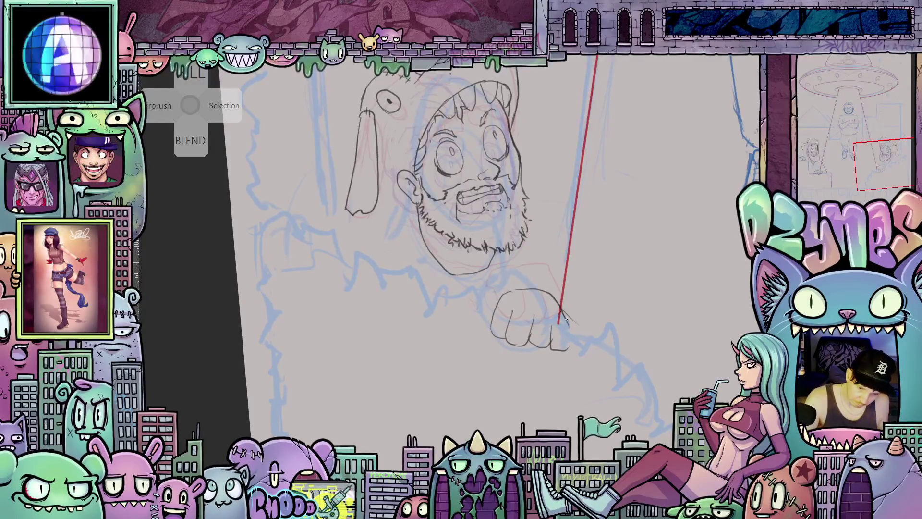
{"action": "left_click_drag", "start_coordinate": [560, 300], "coordinate": [570, 349]}
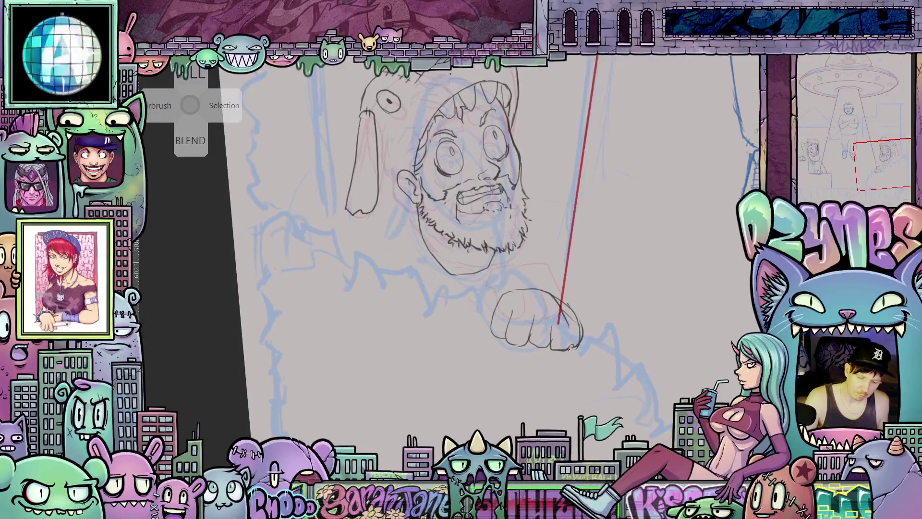
{"action": "left_click_drag", "start_coordinate": [570, 348], "coordinate": [588, 331]}
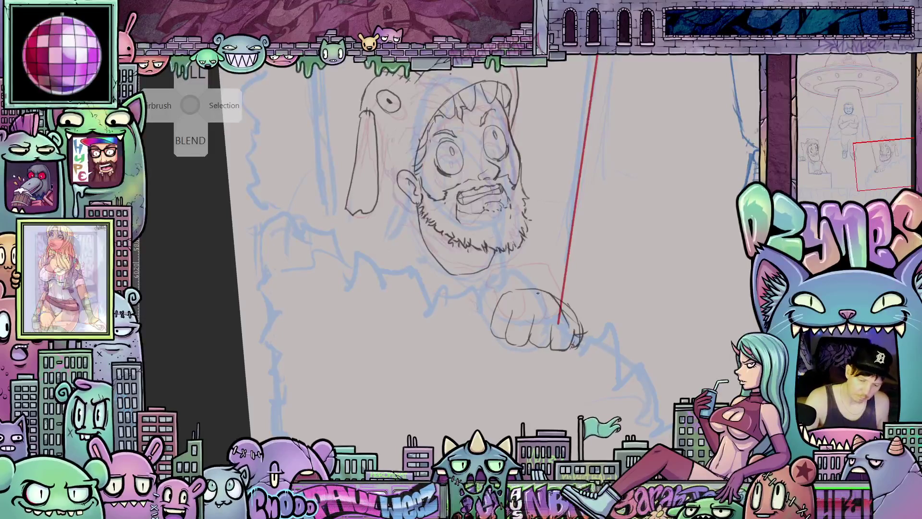
{"action": "left_click_drag", "start_coordinate": [513, 293], "coordinate": [538, 290]}
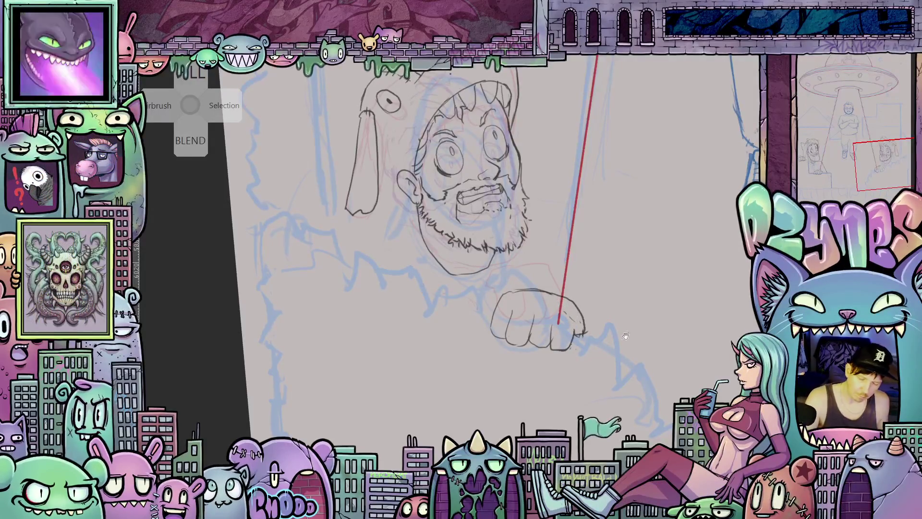
- Extend the fist outline over the wall and zoom out to view the whole scene
{"action": "left_click_drag", "start_coordinate": [626, 335], "coordinate": [611, 384]}
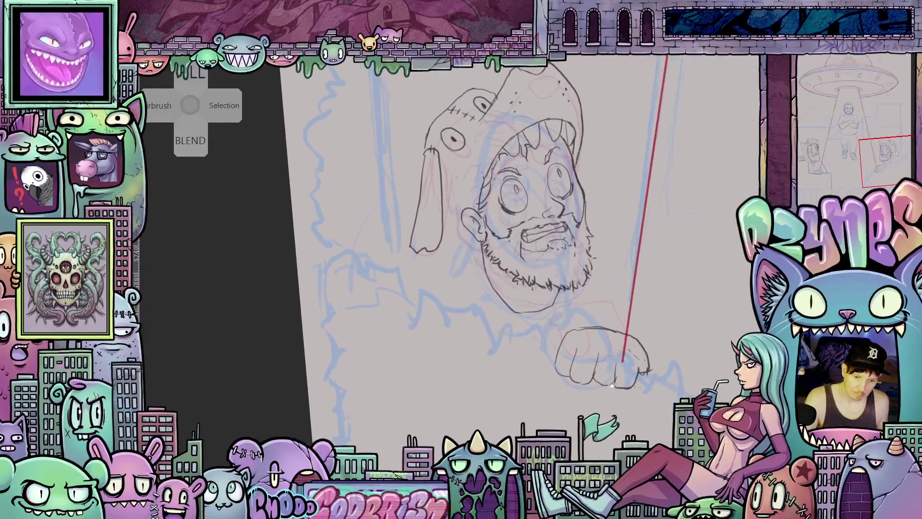
{"action": "left_click_drag", "start_coordinate": [563, 363], "coordinate": [586, 398]}
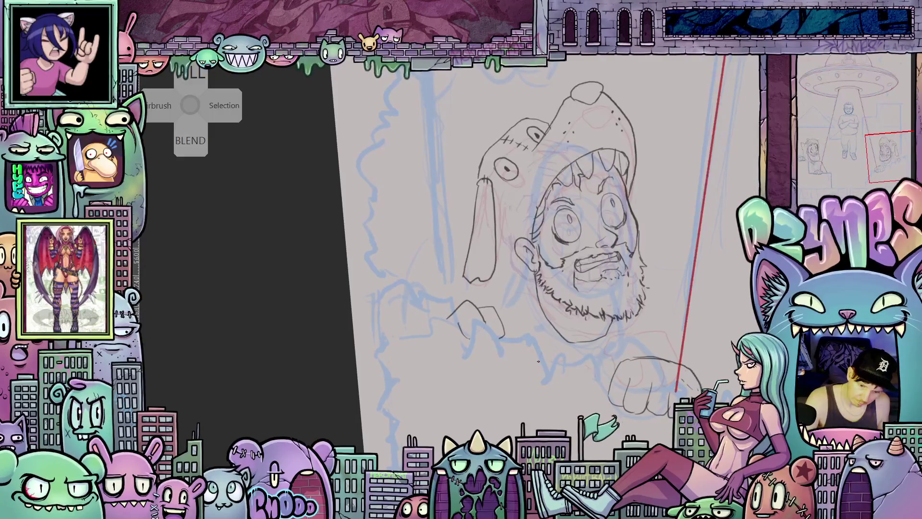
{"action": "left_click_drag", "start_coordinate": [500, 315], "coordinate": [518, 337]}
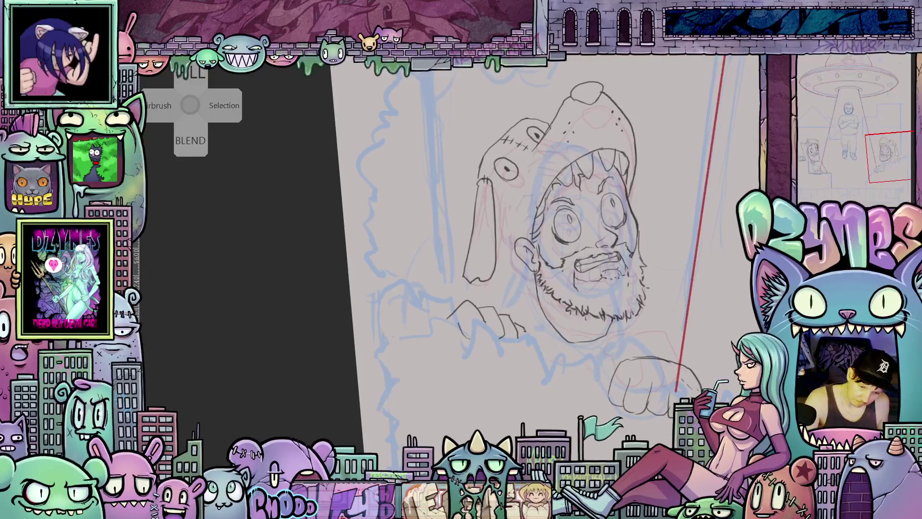
{"action": "left_click_drag", "start_coordinate": [585, 397], "coordinate": [488, 349]}
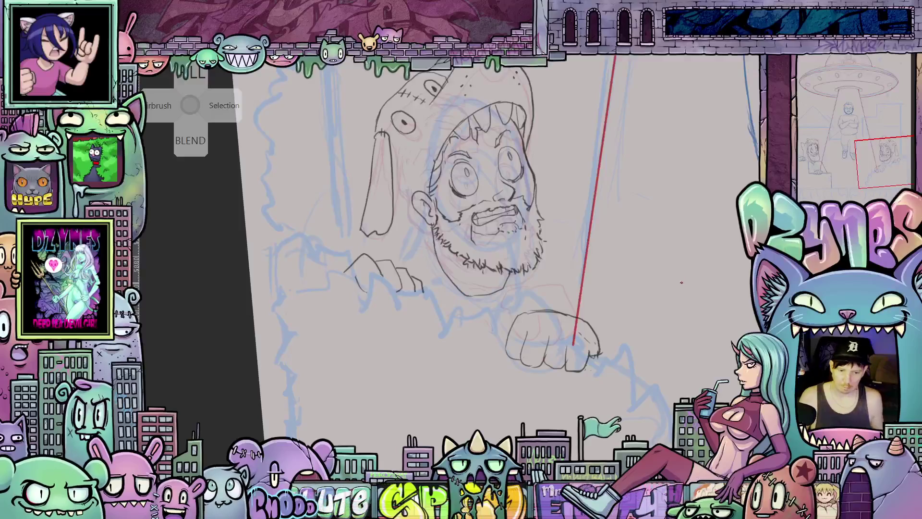
{"action": "scroll", "coordinate": [682, 282], "scroll_direction": "down", "scroll_amount": 3}
{"action": "left_click_drag", "start_coordinate": [682, 282], "coordinate": [569, 313]}
{"action": "mouse_move", "coordinate": [836, 338]}
{"action": "left_mouse_down"}
{"action": "mouse_move", "coordinate": [533, 338]}
{"action": "mouse_move", "coordinate": [681, 360]}
{"action": "left_mouse_up"}
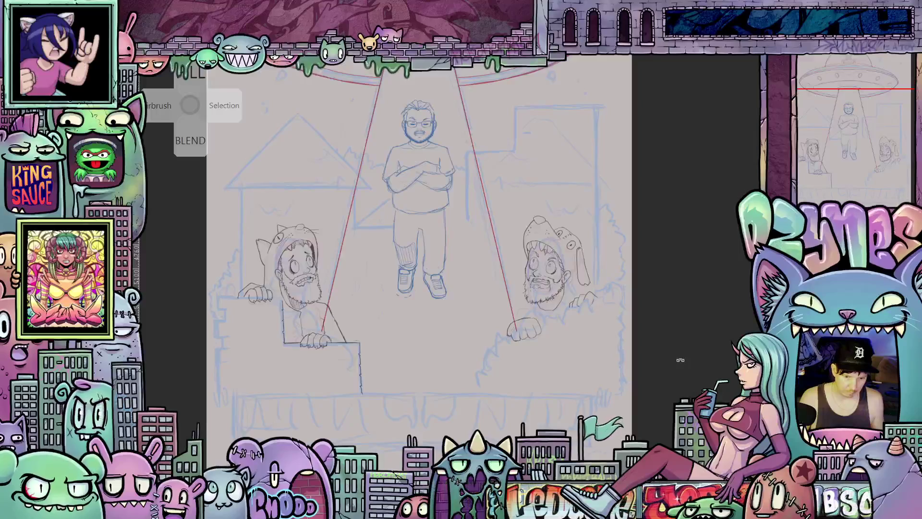
{"action": "left_click_drag", "start_coordinate": [538, 369], "coordinate": [591, 371]}
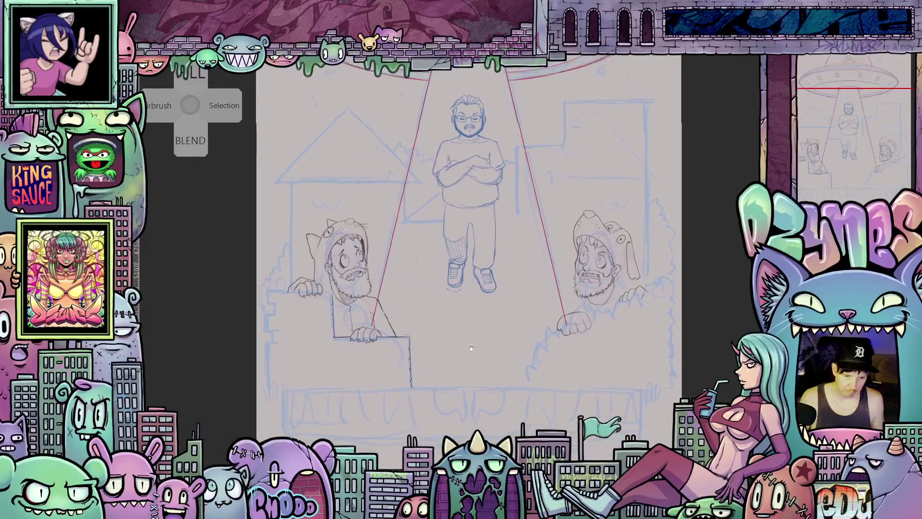
{"action": "scroll", "coordinate": [369, 284], "scroll_direction": "up", "scroll_amount": 5}
{"action": "scroll", "coordinate": [369, 284], "scroll_direction": "up", "scroll_amount": 3}
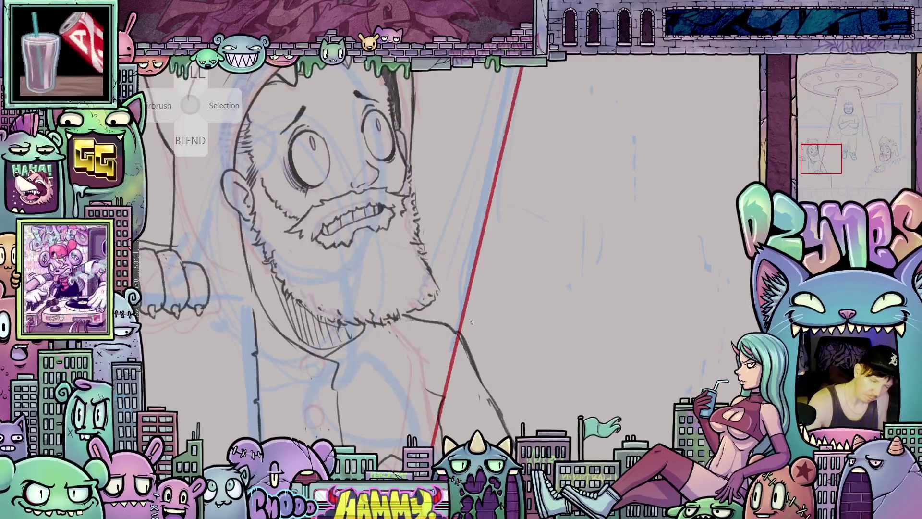
{"action": "scroll", "coordinate": [597, 293], "scroll_direction": "down", "scroll_amount": 3}
{"action": "mouse_move", "coordinate": [597, 294]}
{"action": "left_mouse_down"}
{"action": "mouse_move", "coordinate": [418, 275]}
{"action": "mouse_move", "coordinate": [477, 343]}
{"action": "mouse_move", "coordinate": [563, 343]}
{"action": "mouse_move", "coordinate": [662, 381]}
{"action": "left_mouse_up"}
{"action": "scroll", "coordinate": [432, 249], "scroll_direction": "up", "scroll_amount": 3}
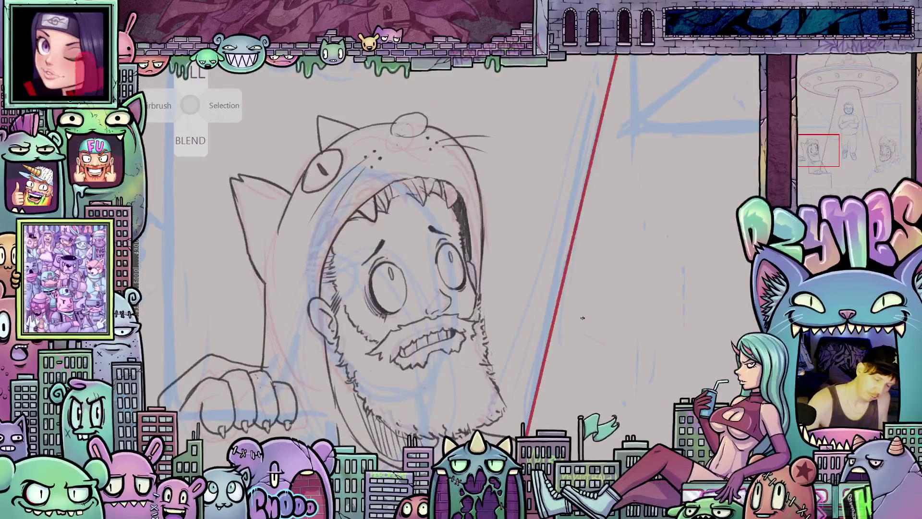
{"action": "left_click_drag", "start_coordinate": [583, 318], "coordinate": [525, 385]}
{"action": "left_click_drag", "start_coordinate": [476, 214], "coordinate": [435, 194]}
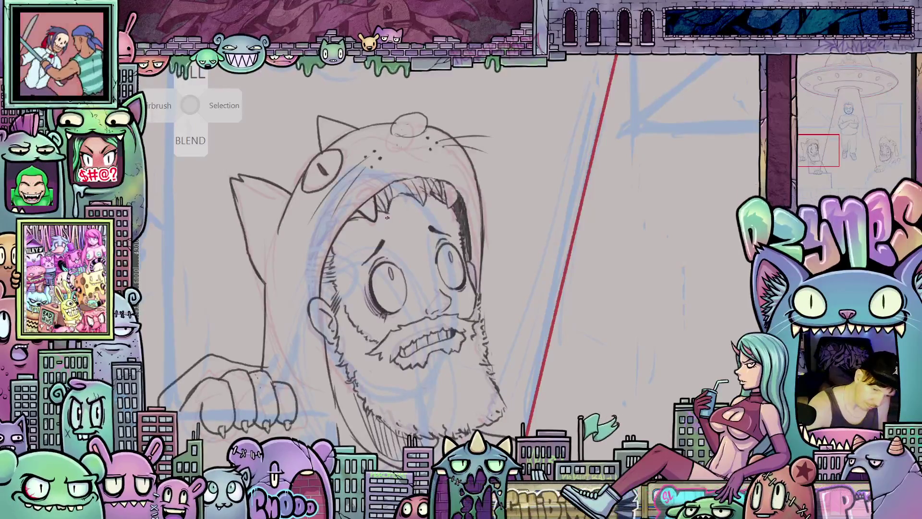
{"action": "scroll", "coordinate": [536, 258], "scroll_direction": "down", "scroll_amount": 5}
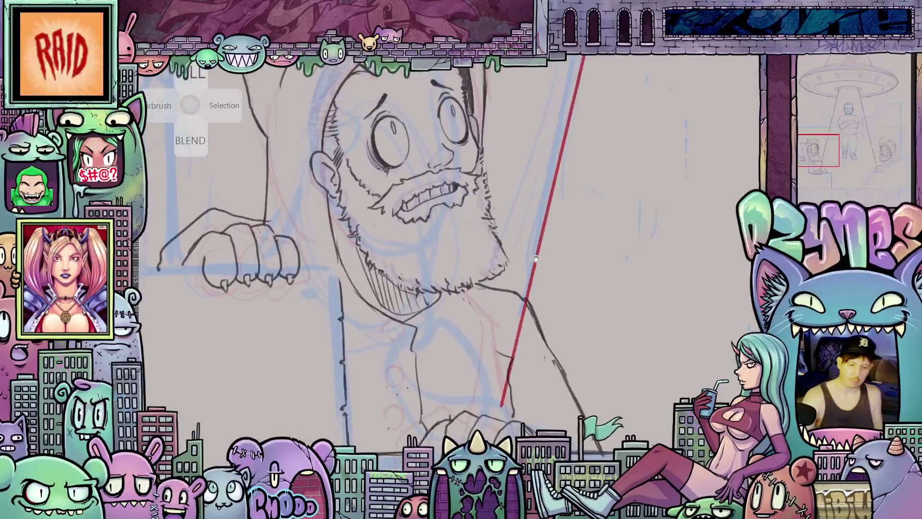
{"action": "scroll", "coordinate": [536, 258], "scroll_direction": "down", "scroll_amount": 6}
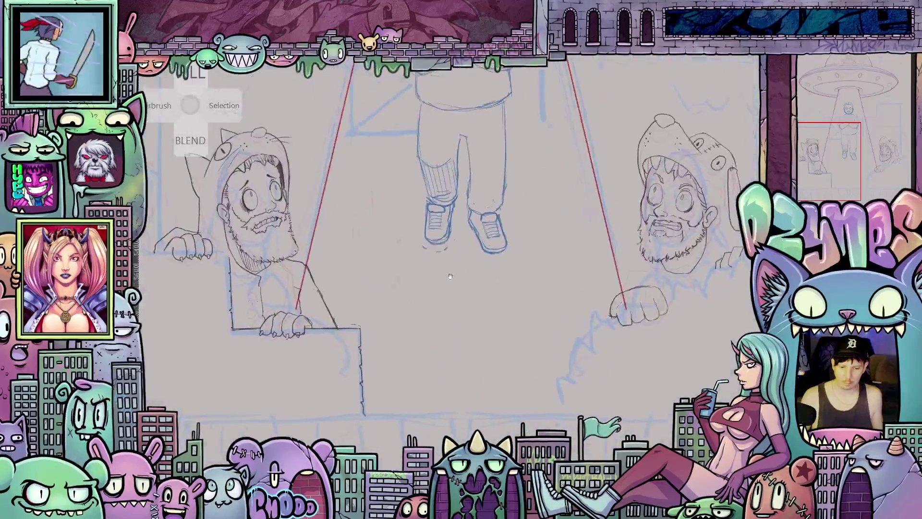
- Zoom in and tilt the canvas on the left hooded figure, then draw the sign pole's right edge
{"action": "scroll", "coordinate": [471, 296], "scroll_direction": "up", "scroll_amount": 3}
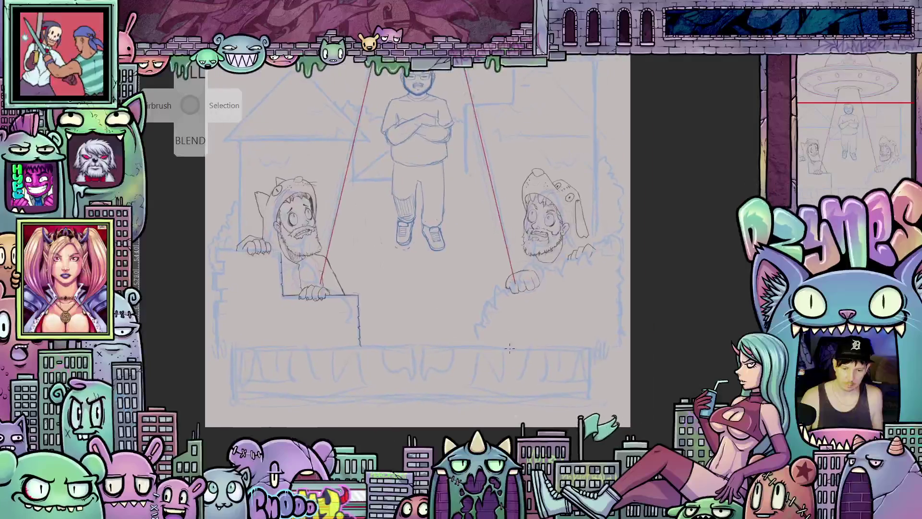
{"action": "scroll", "coordinate": [502, 304], "scroll_direction": "up", "scroll_amount": 3}
{"action": "mouse_move", "coordinate": [336, 336]}
{"action": "left_mouse_down"}
{"action": "mouse_move", "coordinate": [552, 341]}
{"action": "mouse_move", "coordinate": [609, 356]}
{"action": "left_mouse_up"}
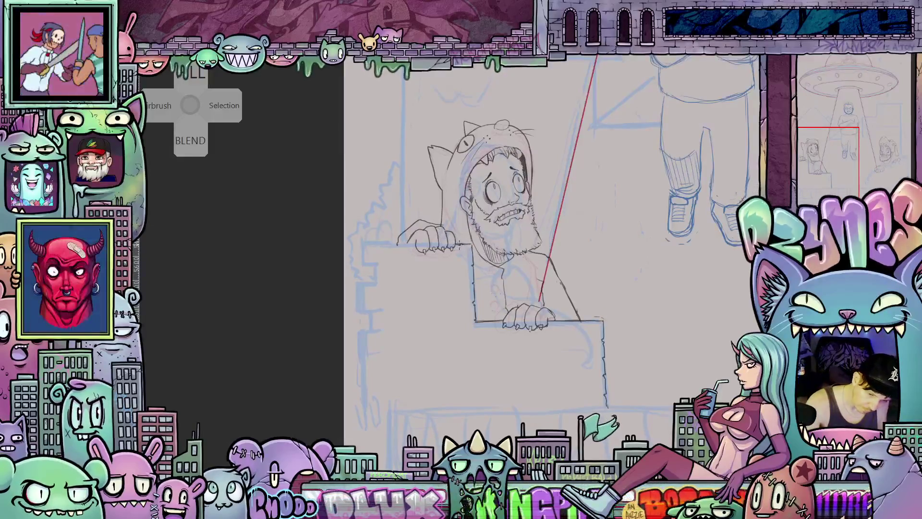
{"action": "mouse_move", "coordinate": [598, 302]}
{"action": "left_mouse_down"}
{"action": "mouse_move", "coordinate": [380, 331]}
{"action": "mouse_move", "coordinate": [404, 295]}
{"action": "left_mouse_up"}
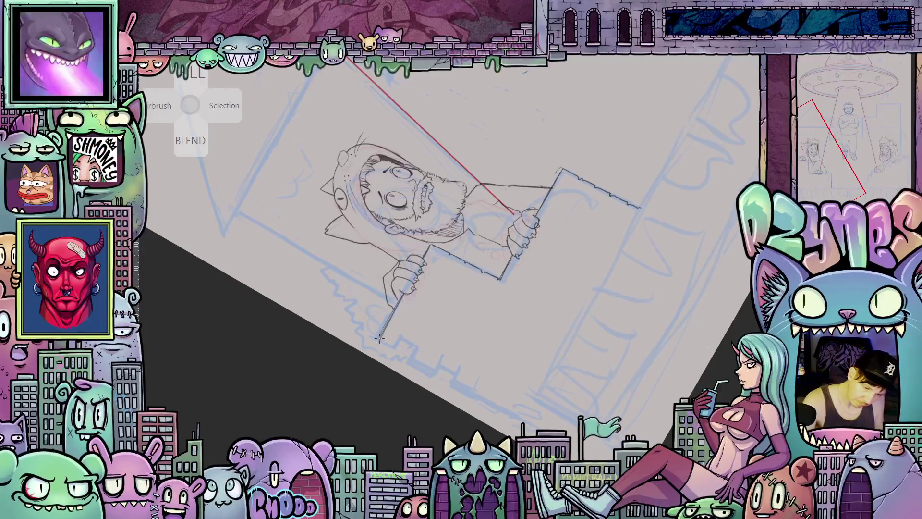
{"action": "key", "text": "ctrl+0"}
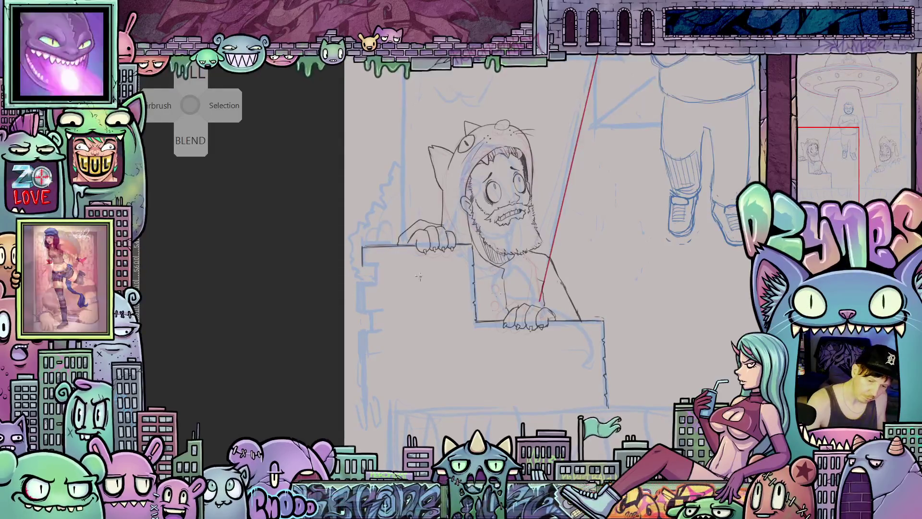
{"action": "mouse_move", "coordinate": [405, 247]}
{"action": "left_mouse_down"}
{"action": "mouse_move", "coordinate": [421, 325]}
{"action": "mouse_move", "coordinate": [438, 268]}
{"action": "mouse_move", "coordinate": [418, 368]}
{"action": "left_mouse_up"}
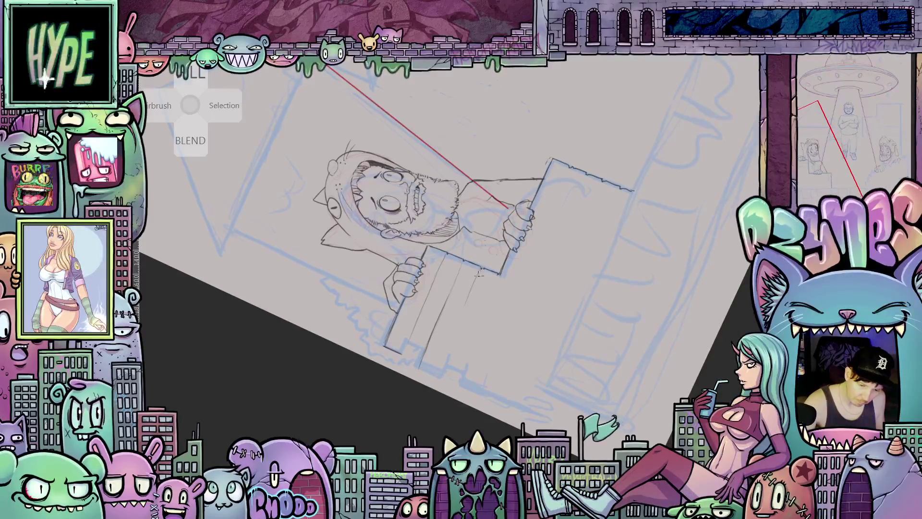
{"action": "left_click_drag", "start_coordinate": [461, 319], "coordinate": [448, 356]}
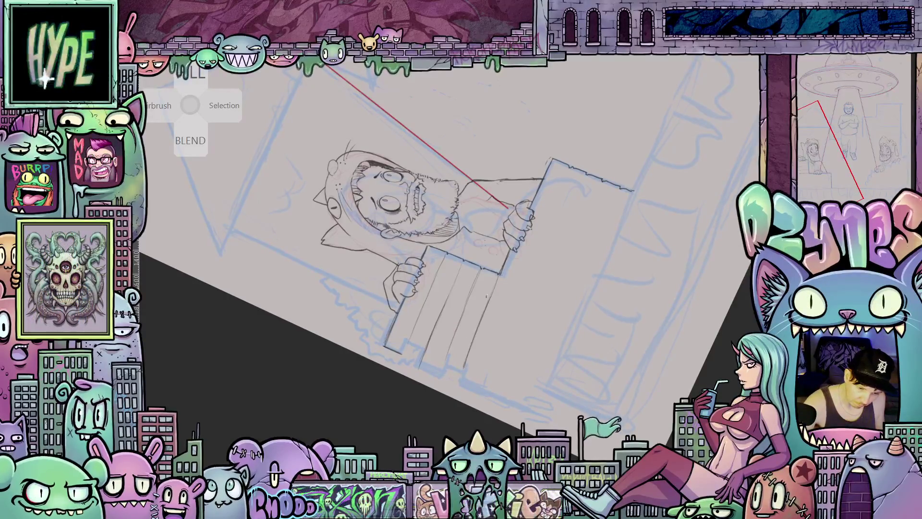
- Draw two long plank lines down the board in front of the bearded man, then straighten the view
{"action": "mouse_move", "coordinate": [595, 273]}
{"action": "left_mouse_down"}
{"action": "mouse_move", "coordinate": [574, 389]}
{"action": "mouse_move", "coordinate": [468, 387]}
{"action": "mouse_move", "coordinate": [583, 208]}
{"action": "left_mouse_up"}
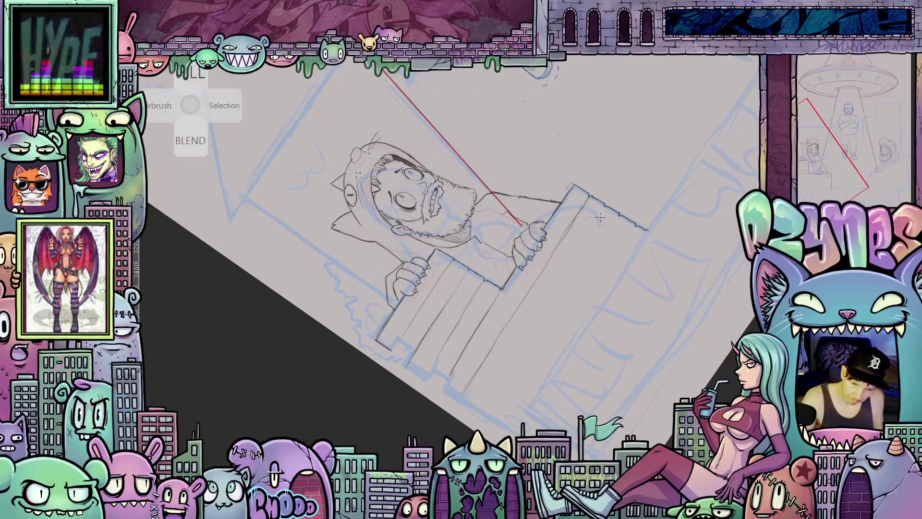
{"action": "left_click_drag", "start_coordinate": [572, 258], "coordinate": [478, 398]}
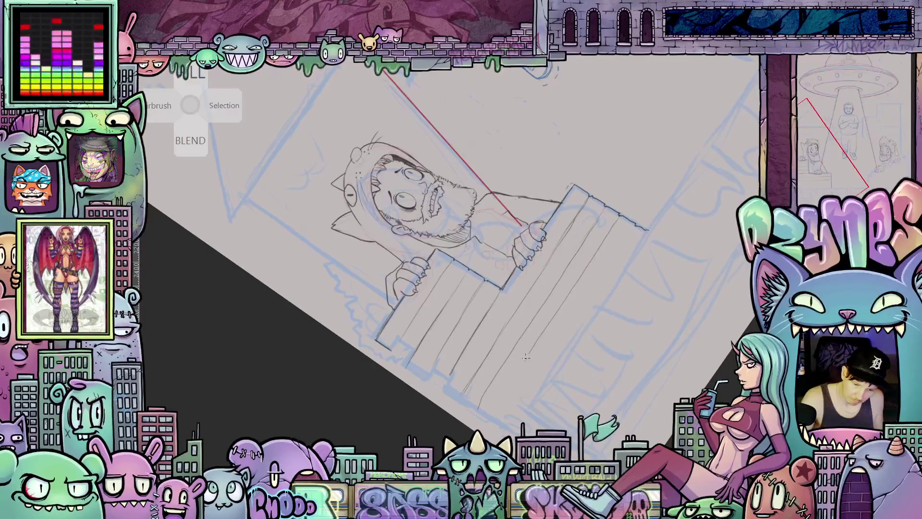
{"action": "left_click_drag", "start_coordinate": [596, 289], "coordinate": [536, 377]}
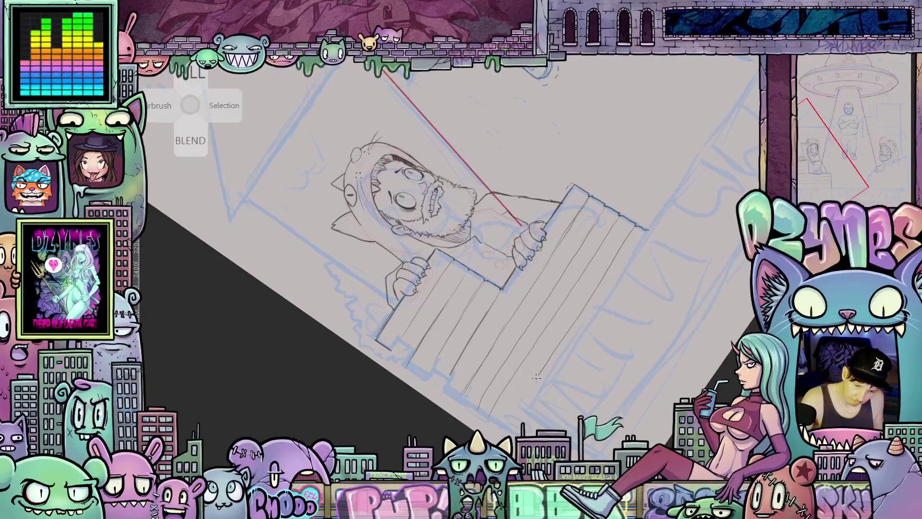
{"action": "mouse_move", "coordinate": [503, 429]}
{"action": "left_mouse_down"}
{"action": "mouse_move", "coordinate": [671, 385]}
{"action": "mouse_move", "coordinate": [711, 387]}
{"action": "left_mouse_up"}
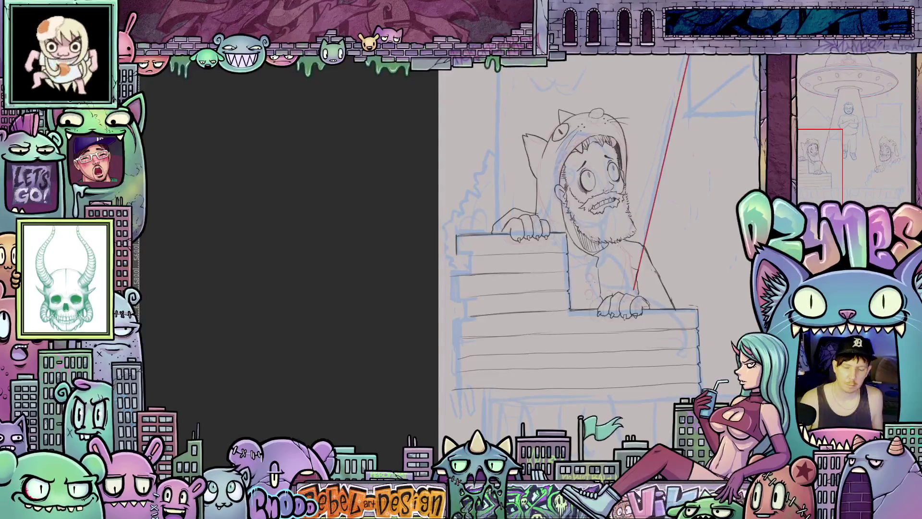
{"action": "scroll", "coordinate": [540, 236], "scroll_direction": "up", "scroll_amount": 2}
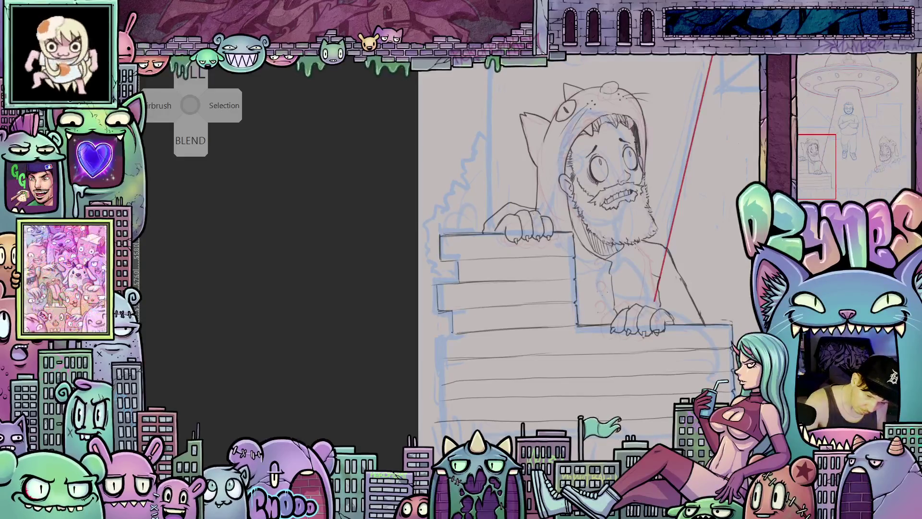
- Draw short staggered vertical brick joints across the ledge rows beneath the left hooded man
{"action": "left_click_drag", "start_coordinate": [513, 390], "coordinate": [580, 395]}
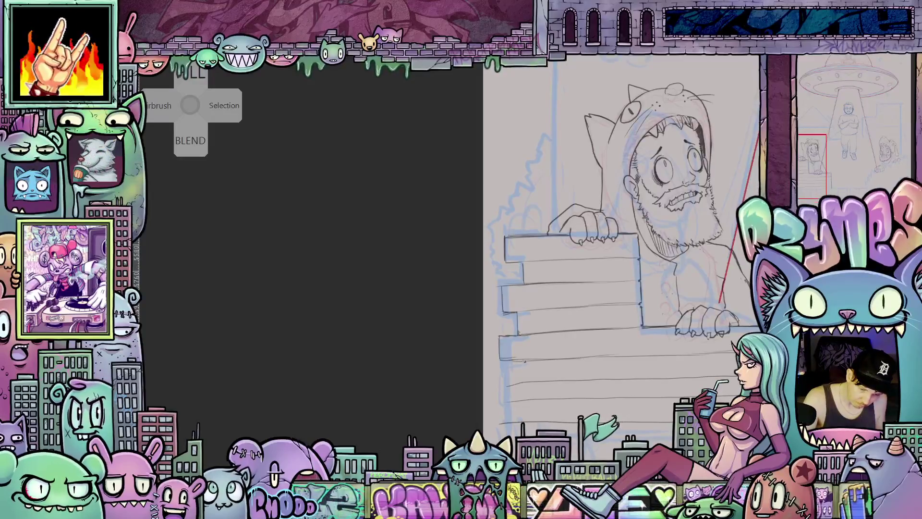
{"action": "left_click_drag", "start_coordinate": [525, 362], "coordinate": [526, 380]}
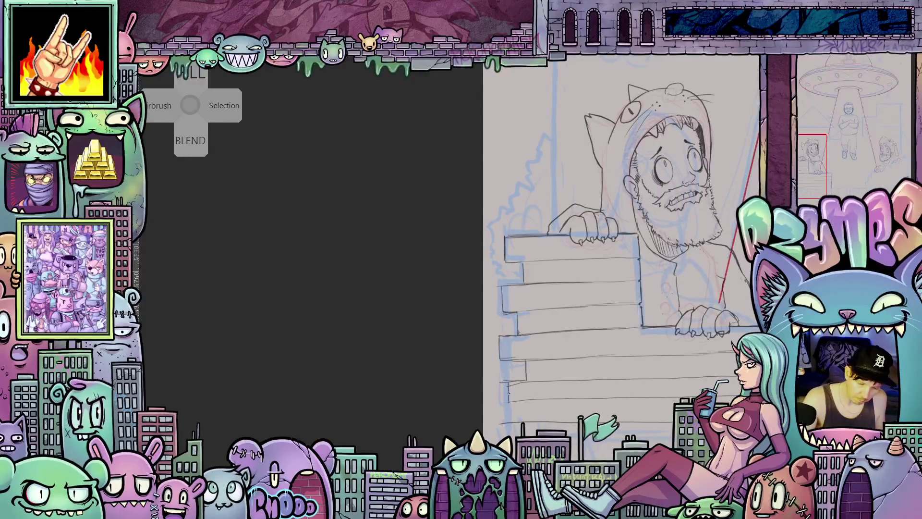
{"action": "left_click_drag", "start_coordinate": [501, 403], "coordinate": [513, 401]}
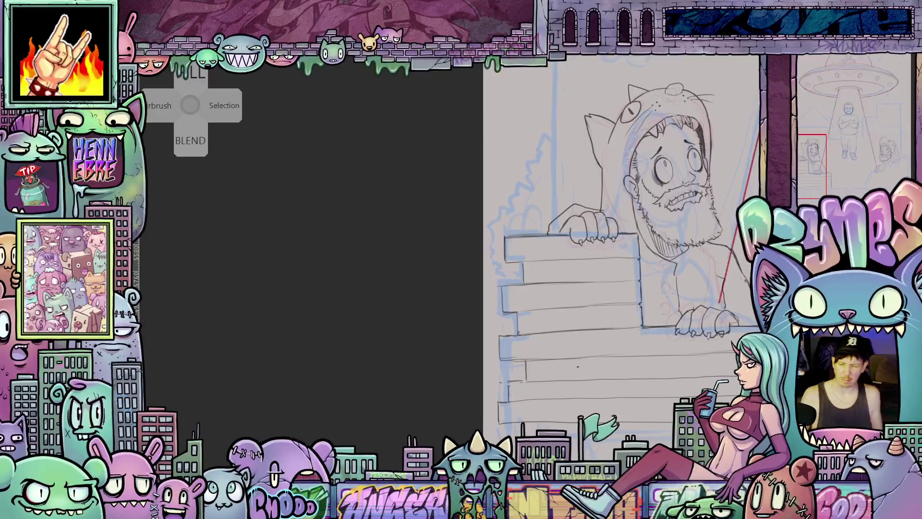
{"action": "scroll", "coordinate": [578, 366], "scroll_direction": "down", "scroll_amount": 1}
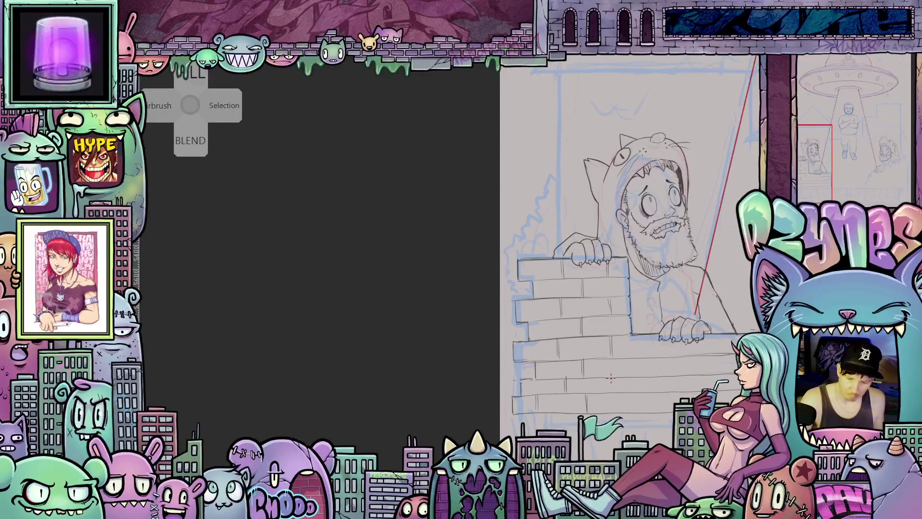
{"action": "mouse_move", "coordinate": [735, 420]}
{"action": "left_mouse_down"}
{"action": "mouse_move", "coordinate": [635, 374]}
{"action": "mouse_move", "coordinate": [649, 389]}
{"action": "left_mouse_up"}
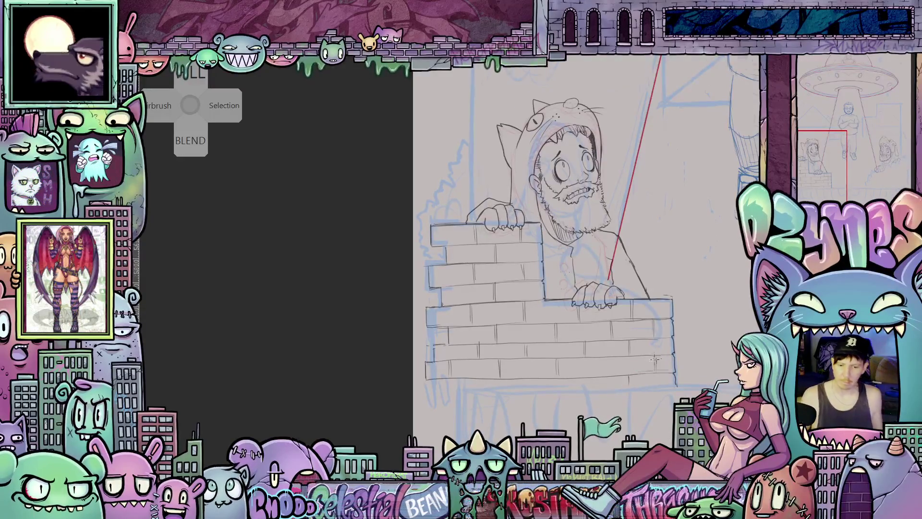
{"action": "scroll", "coordinate": [655, 359], "scroll_direction": "down", "scroll_amount": 5}
{"action": "mouse_move", "coordinate": [655, 359]}
{"action": "left_mouse_down"}
{"action": "mouse_move", "coordinate": [553, 378]}
{"action": "mouse_move", "coordinate": [563, 386]}
{"action": "mouse_move", "coordinate": [569, 375]}
{"action": "left_mouse_up"}
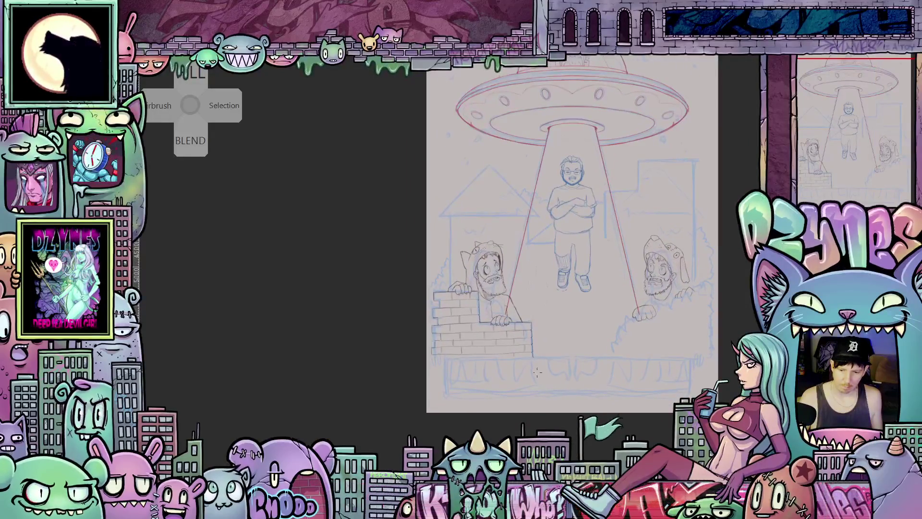
{"action": "scroll", "coordinate": [537, 372], "scroll_direction": "up", "scroll_amount": 4}
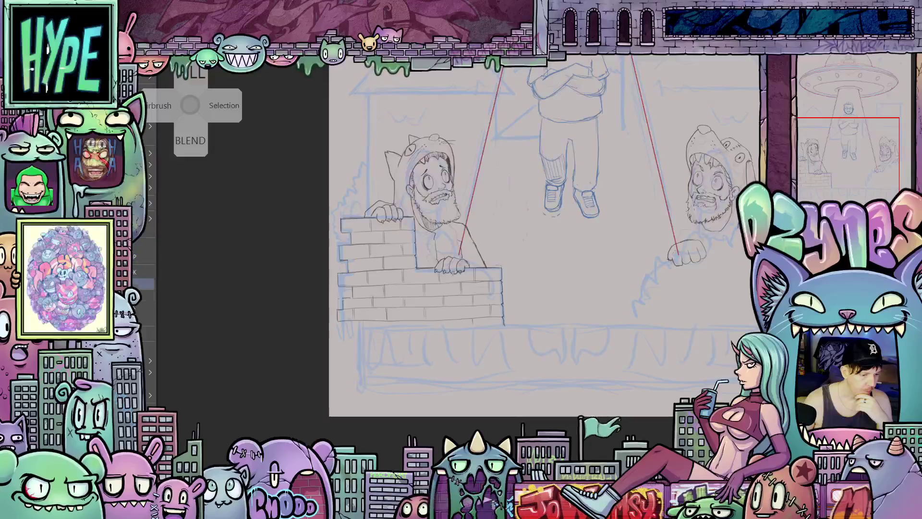
{"action": "left_click", "coordinate": [149, 319]}
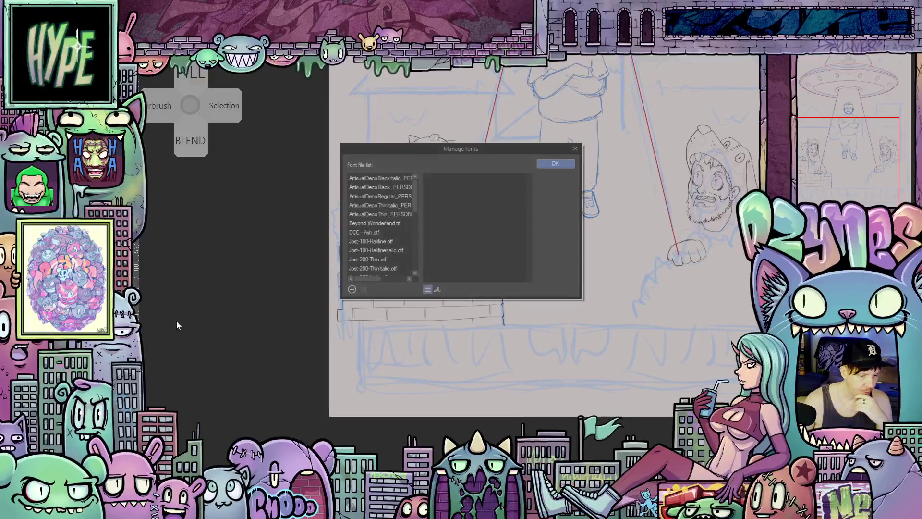
{"action": "left_click", "coordinate": [350, 290]}
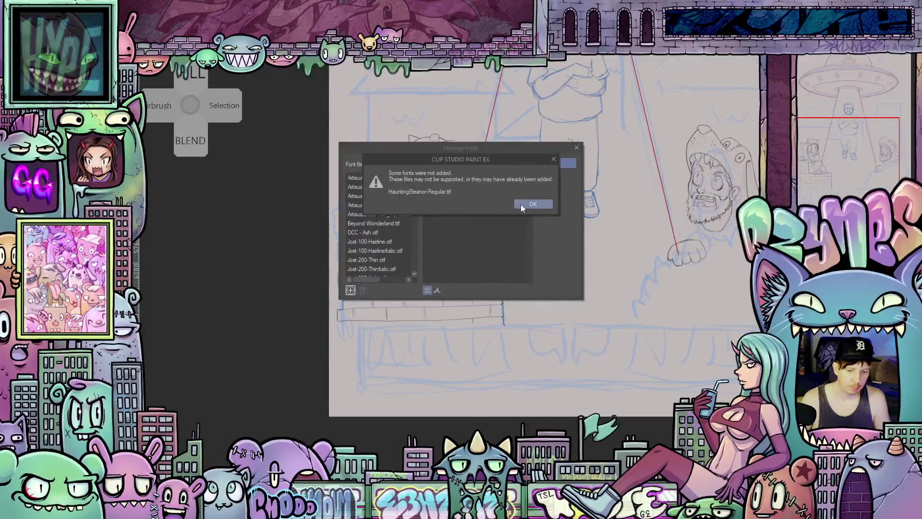
{"action": "left_click", "coordinate": [523, 204]}
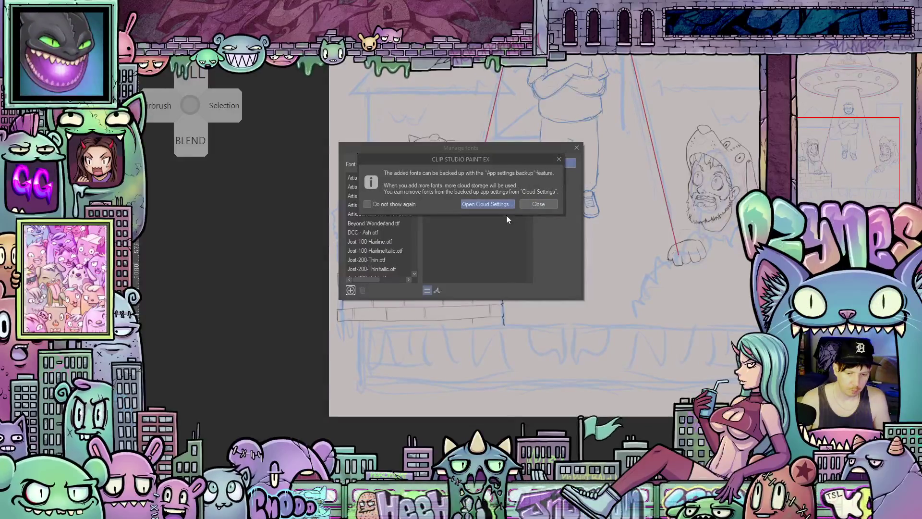
{"action": "left_click", "coordinate": [534, 205]}
{"action": "left_click", "coordinate": [569, 161]}
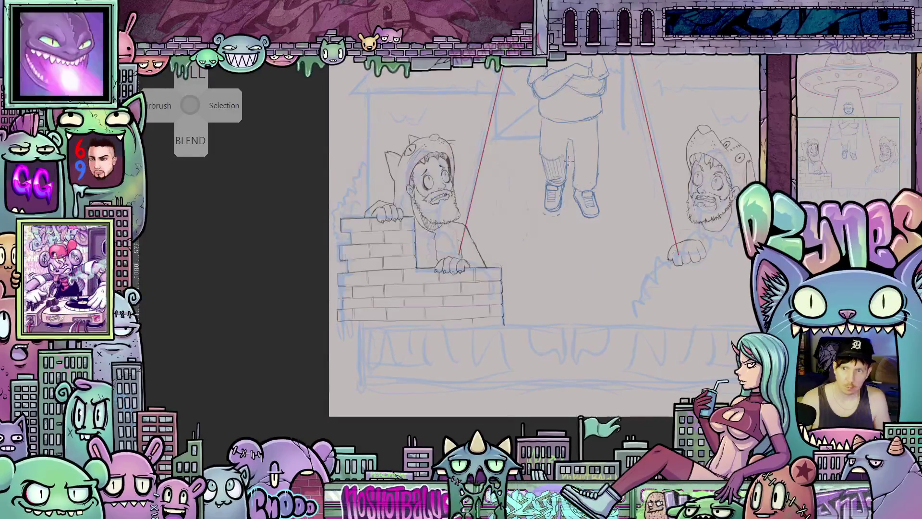
{"action": "scroll", "coordinate": [607, 245], "scroll_direction": "down", "scroll_amount": 1}
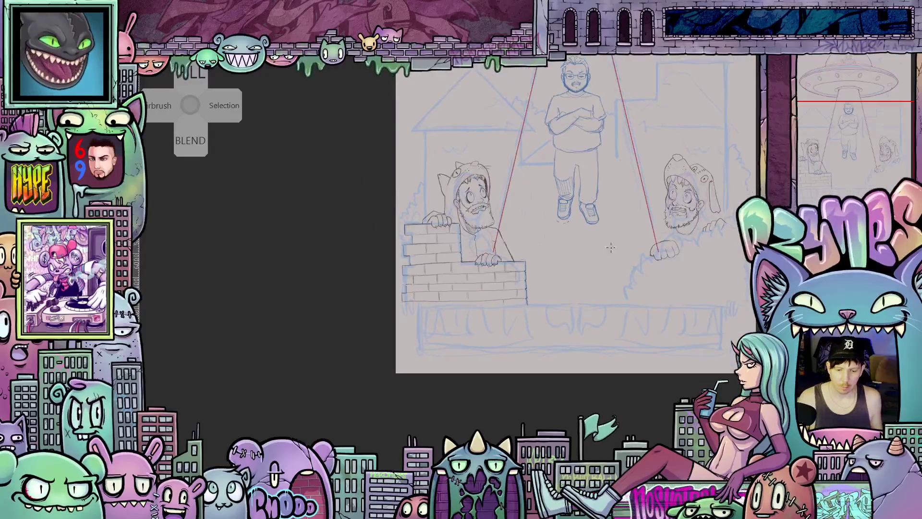
{"action": "mouse_move", "coordinate": [618, 237]}
{"action": "left_mouse_down"}
{"action": "mouse_move", "coordinate": [551, 334]}
{"action": "mouse_move", "coordinate": [527, 333]}
{"action": "left_mouse_up"}
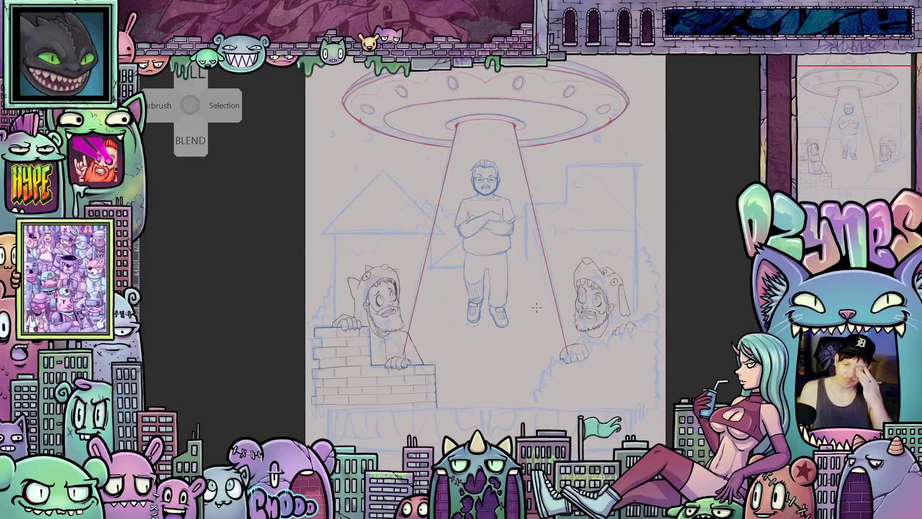
{"action": "left_click_drag", "start_coordinate": [526, 280], "coordinate": [517, 310]}
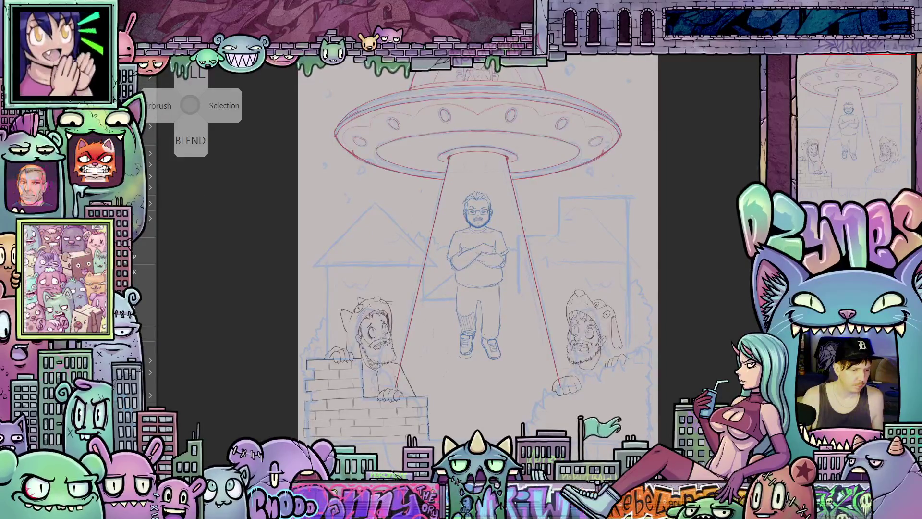
{"action": "key", "text": "ctrl+shift+o"}
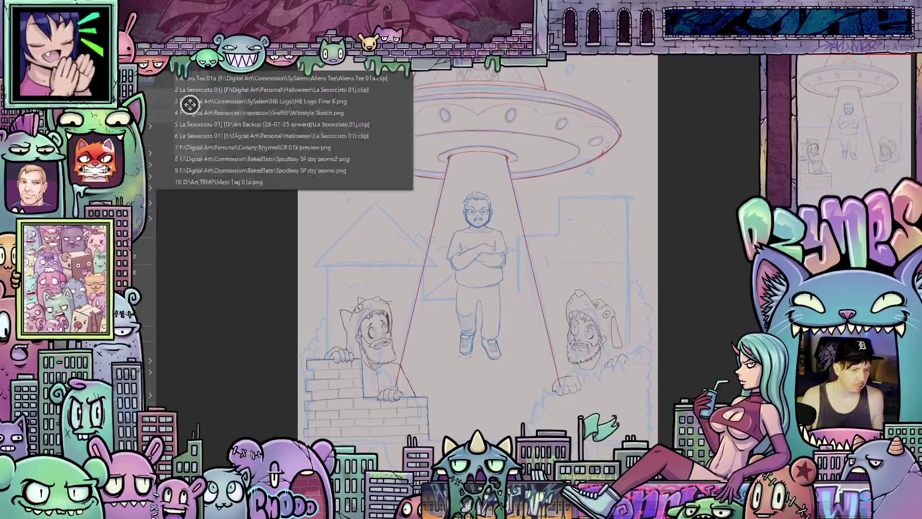
{"action": "key", "text": "Escape"}
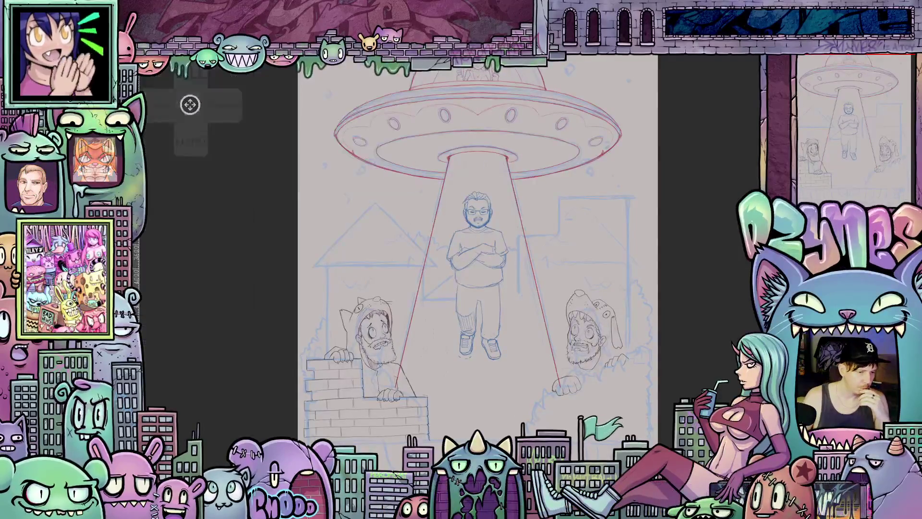
{"action": "key", "text": "Tab"}
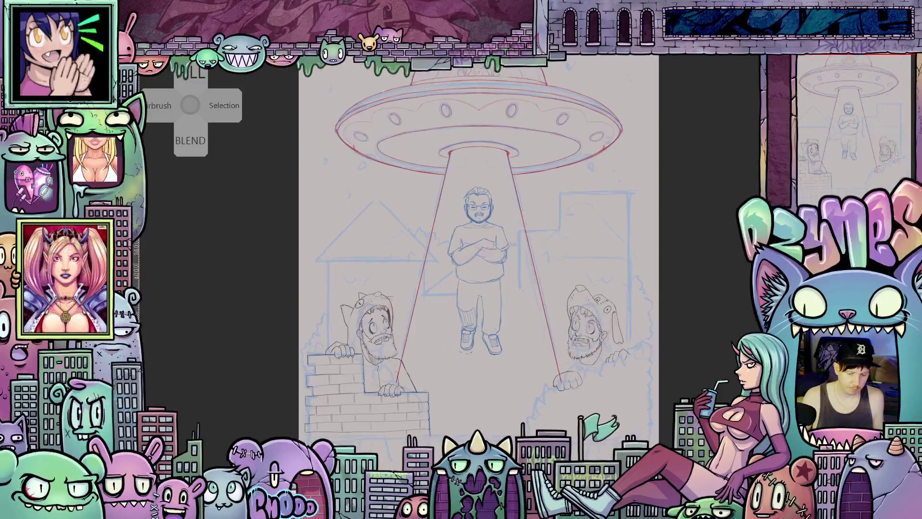
{"action": "left_click_drag", "start_coordinate": [490, 470], "coordinate": [500, 388]}
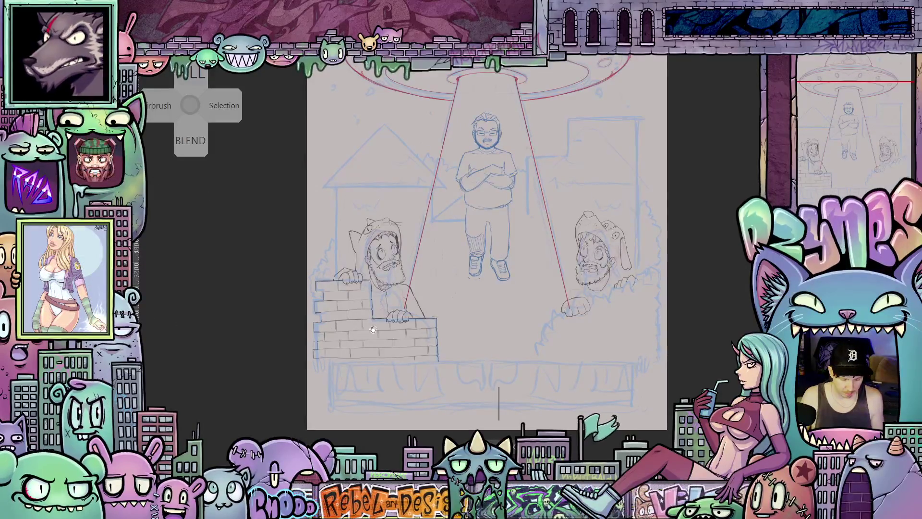
- Type the caption 'ALIENS ARE NOT REAL', fit its box inside the page bottom, and add quotation marks
{"action": "type", "text": "A"}
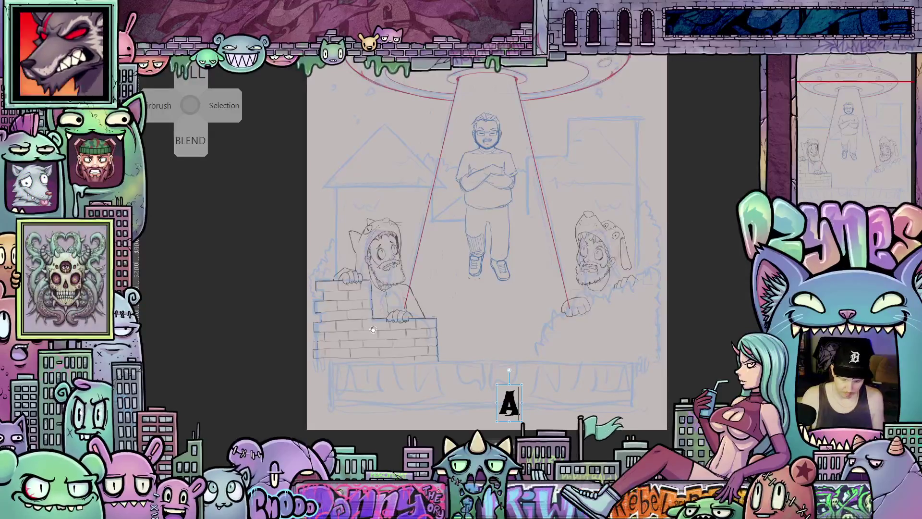
{"action": "type", "text": "L"}
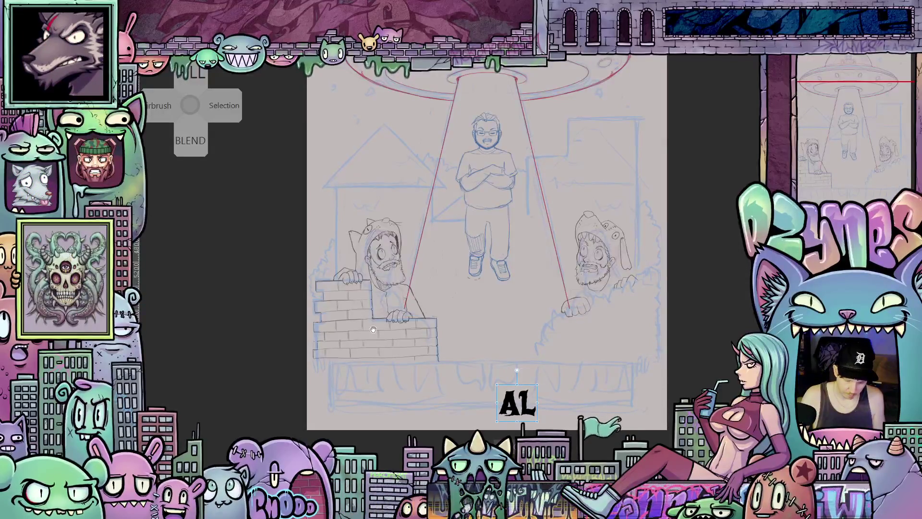
{"action": "type", "text": "IENS"}
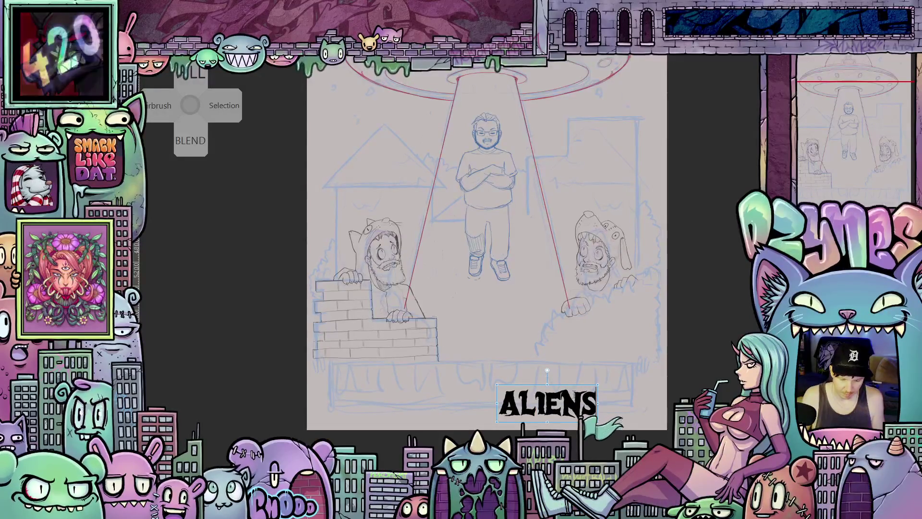
{"action": "type", "text": " ARE"}
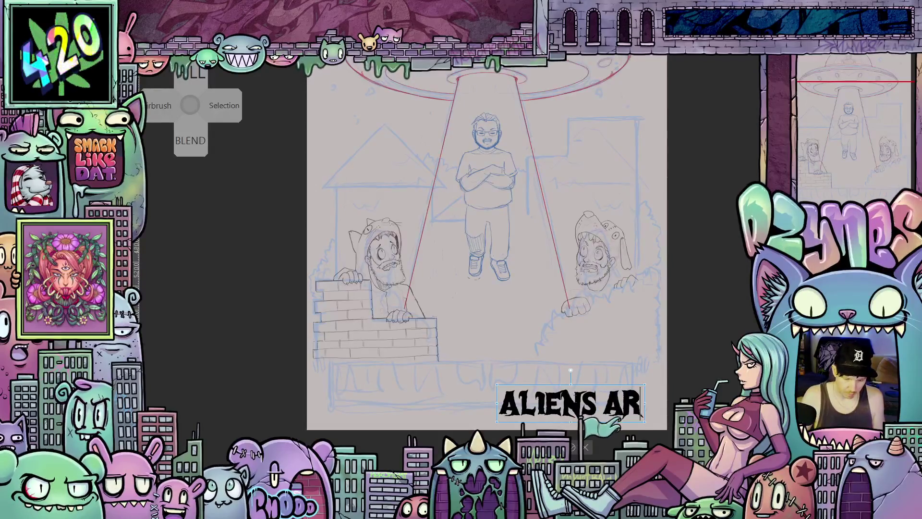
{"action": "left_click_drag", "start_coordinate": [690, 403], "coordinate": [747, 403]}
{"action": "scroll", "coordinate": [471, 242], "scroll_direction": "right", "scroll_amount": 2}
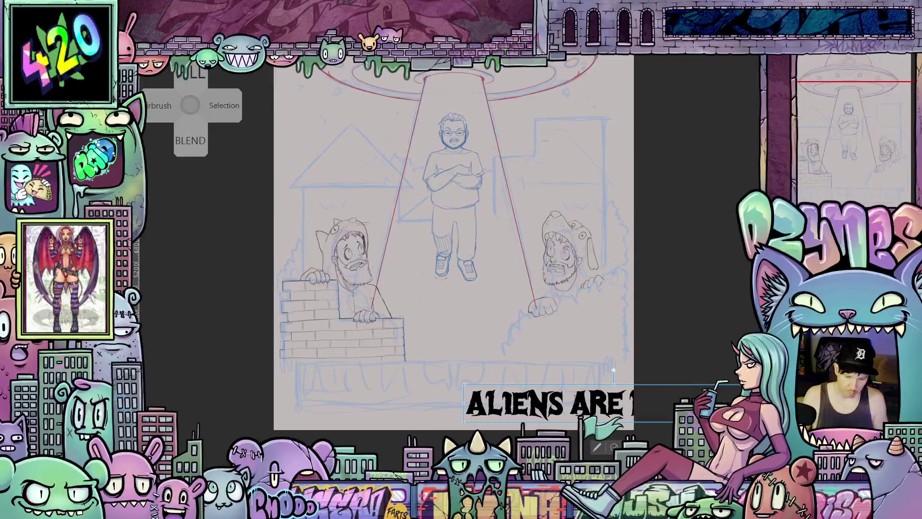
{"action": "left_click_drag", "start_coordinate": [469, 391], "coordinate": [317, 384]}
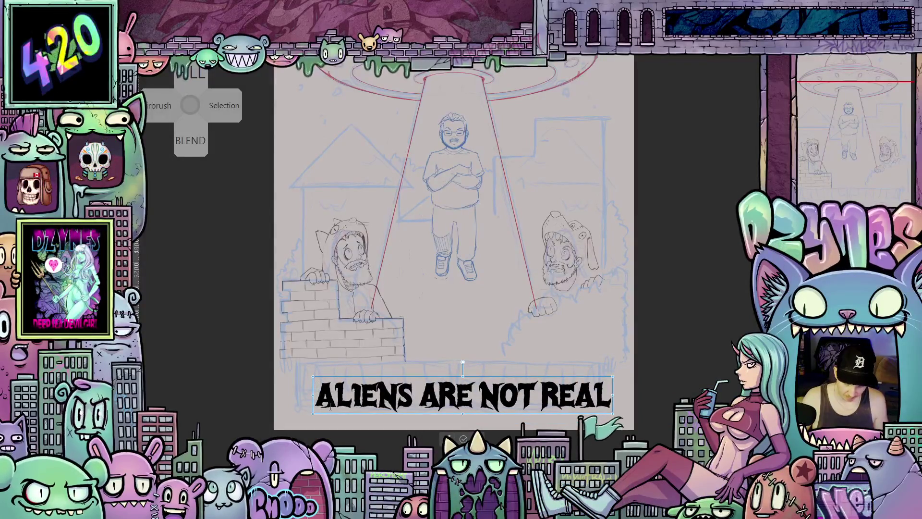
{"action": "type", "text": "\""}
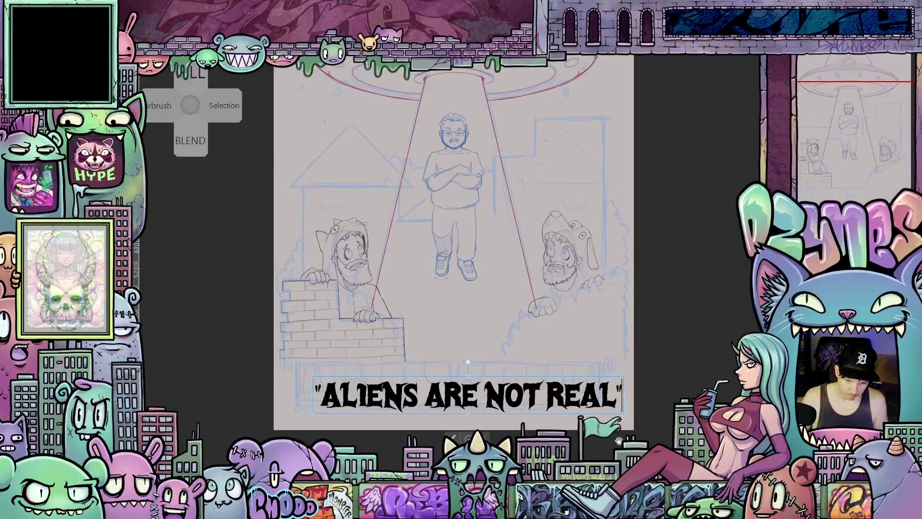
{"action": "left_click_drag", "start_coordinate": [565, 416], "coordinate": [547, 413]}
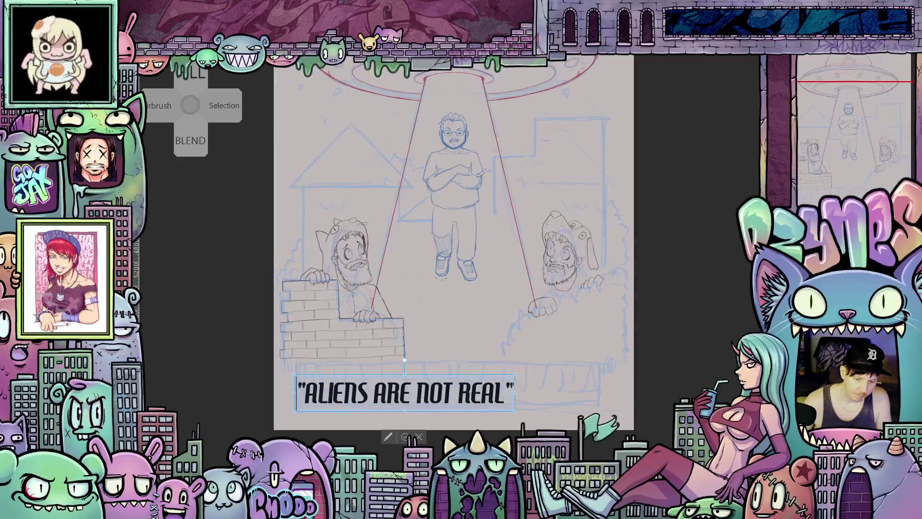
- Step through the caption's font list until a wide, blocky display font is applied
{"action": "left_click", "coordinate": [416, 393]}
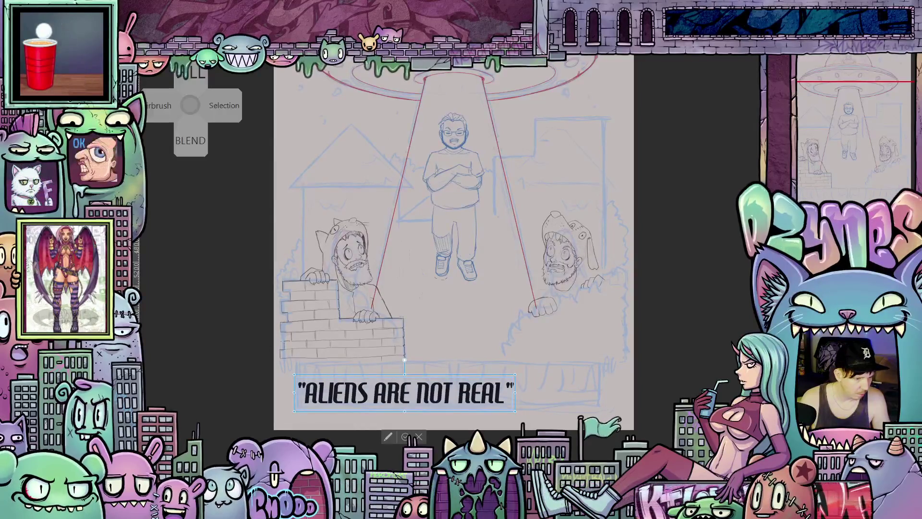
{"action": "key", "text": "Down"}
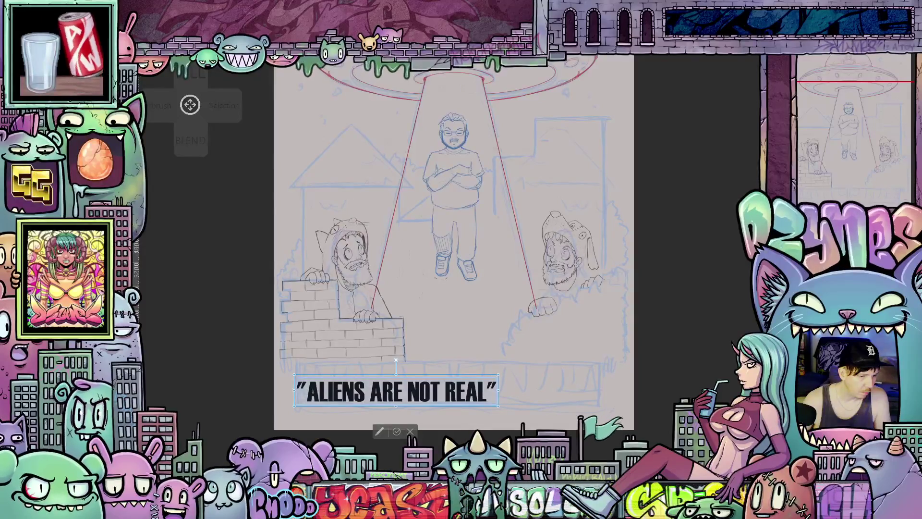
{"action": "key", "text": "Down"}
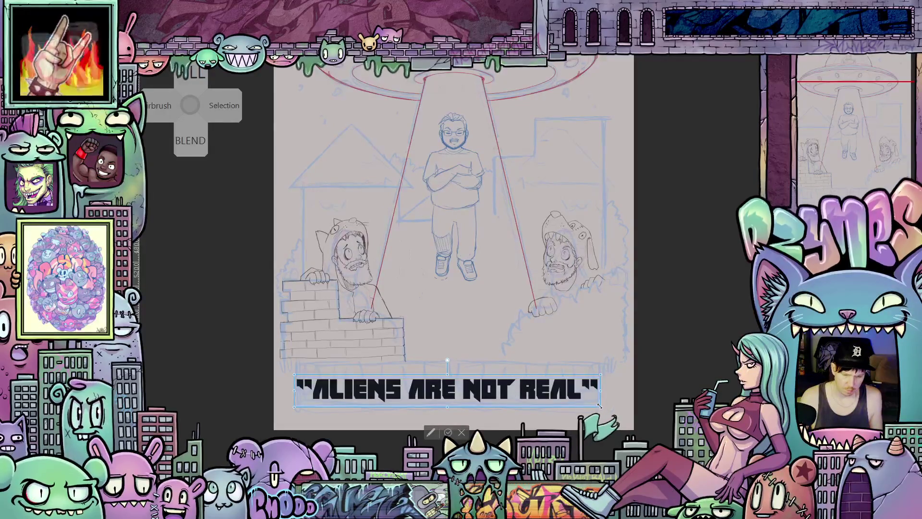
- Scale the caption box wider and taller so it spans nearly the full page bottom
{"action": "left_click_drag", "start_coordinate": [600, 412], "coordinate": [627, 424]}
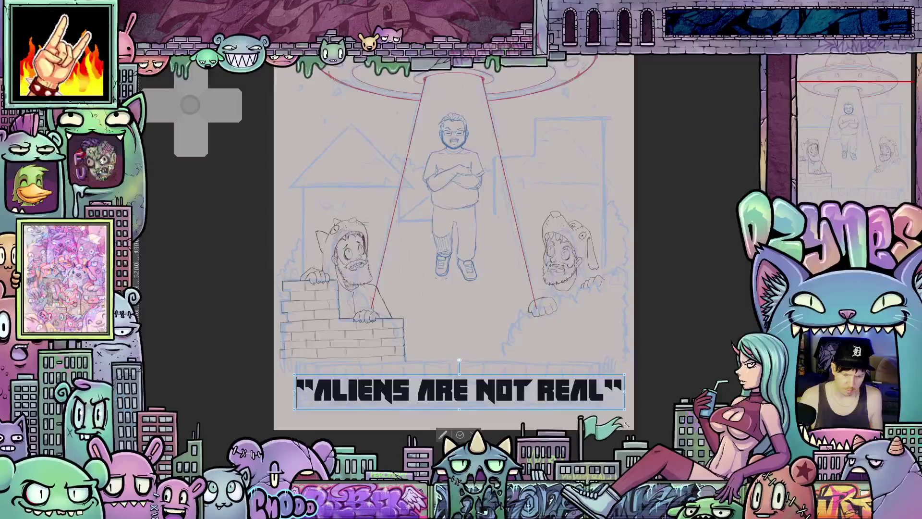
{"action": "scroll", "coordinate": [645, 353], "scroll_direction": "down", "scroll_amount": 3}
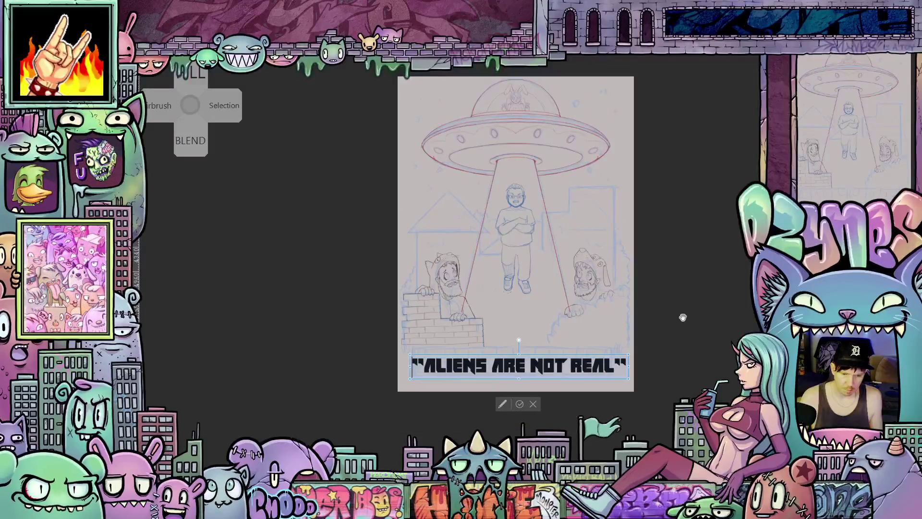
{"action": "scroll", "coordinate": [645, 353], "scroll_direction": "up", "scroll_amount": 2}
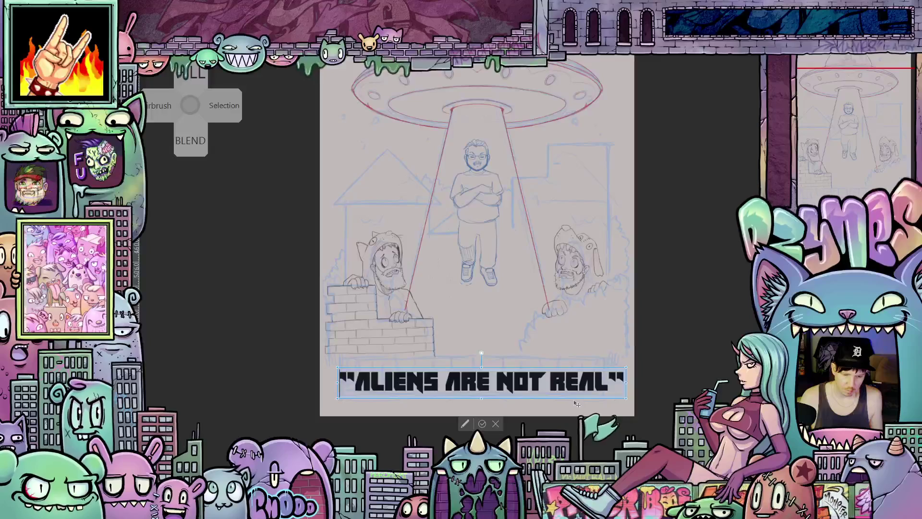
{"action": "mouse_move", "coordinate": [578, 402]}
{"action": "left_mouse_down"}
{"action": "mouse_move", "coordinate": [573, 413]}
{"action": "mouse_move", "coordinate": [568, 399]}
{"action": "left_mouse_up"}
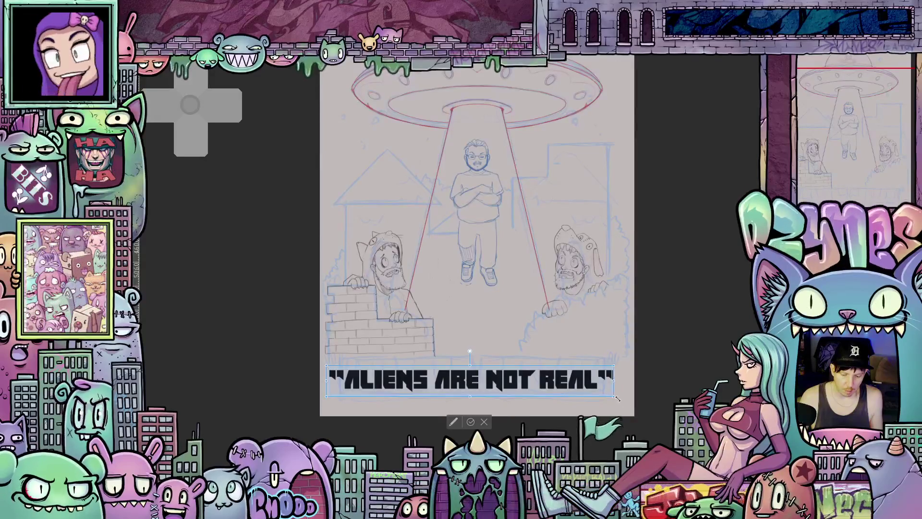
{"action": "left_click_drag", "start_coordinate": [618, 397], "coordinate": [638, 414]}
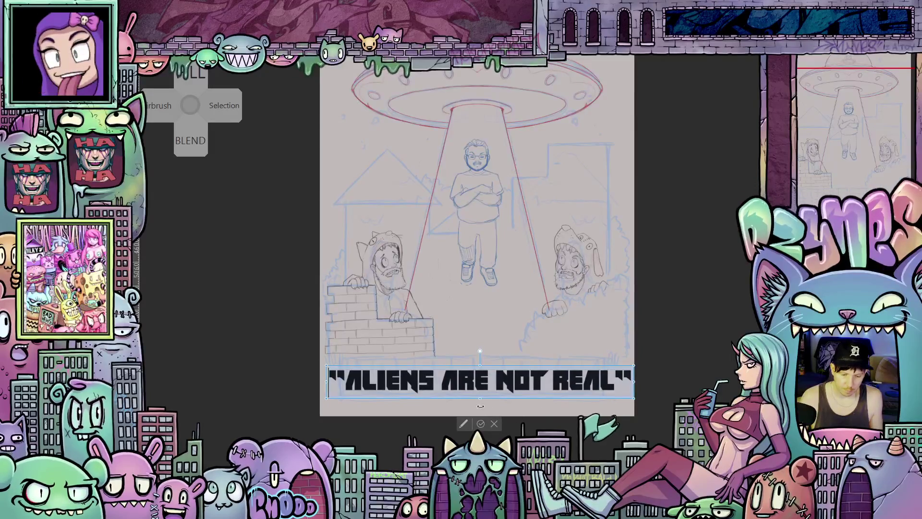
{"action": "left_click_drag", "start_coordinate": [481, 400], "coordinate": [481, 414]}
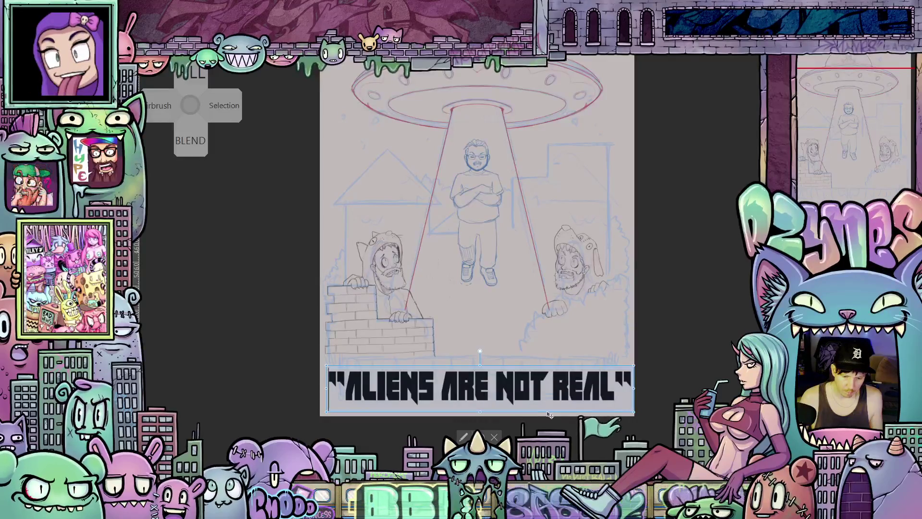
{"action": "left_click_drag", "start_coordinate": [549, 415], "coordinate": [546, 404]}
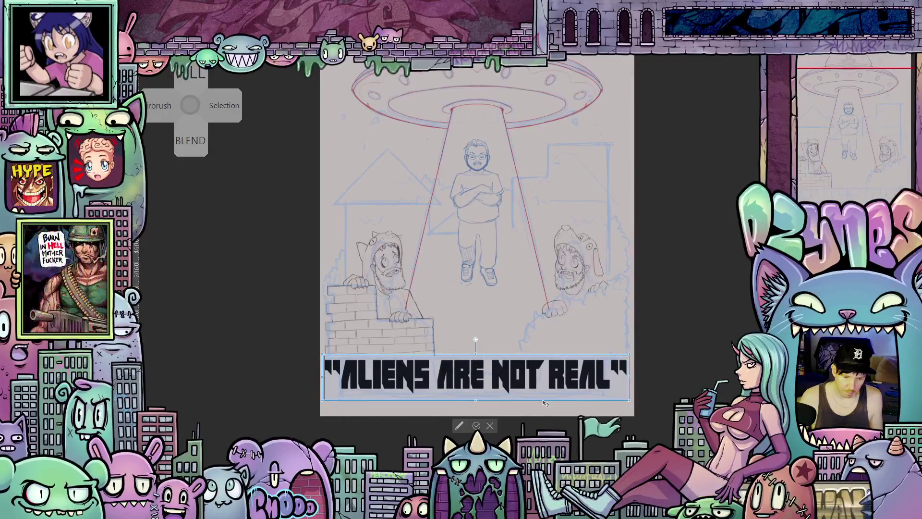
{"action": "left_click_drag", "start_coordinate": [476, 401], "coordinate": [477, 410]}
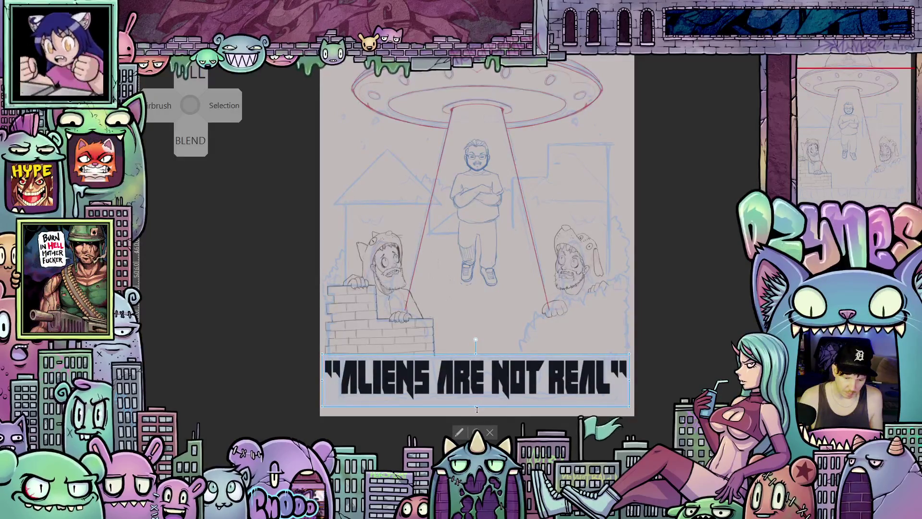
{"action": "left_click_drag", "start_coordinate": [495, 410], "coordinate": [495, 414]}
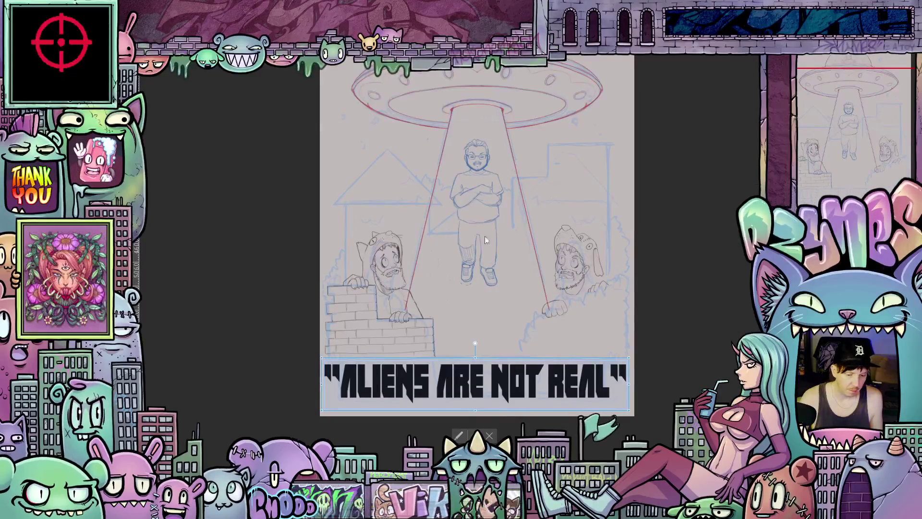
{"action": "key", "text": "space"}
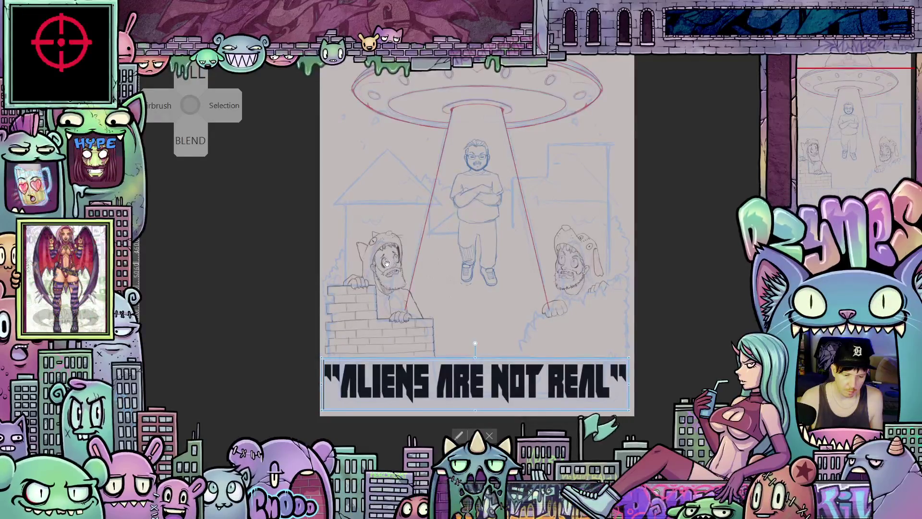
{"action": "scroll", "coordinate": [387, 266], "scroll_direction": "up", "scroll_amount": 3}
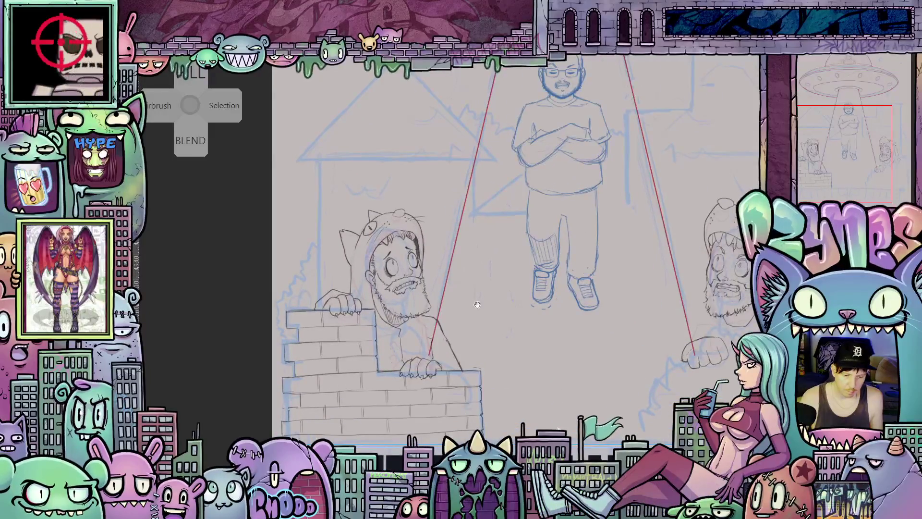
- Lasso the left bearded man's ear and transform it, reshaping it and shifting it up-left
{"action": "scroll", "coordinate": [489, 309], "scroll_direction": "down", "scroll_amount": 2}
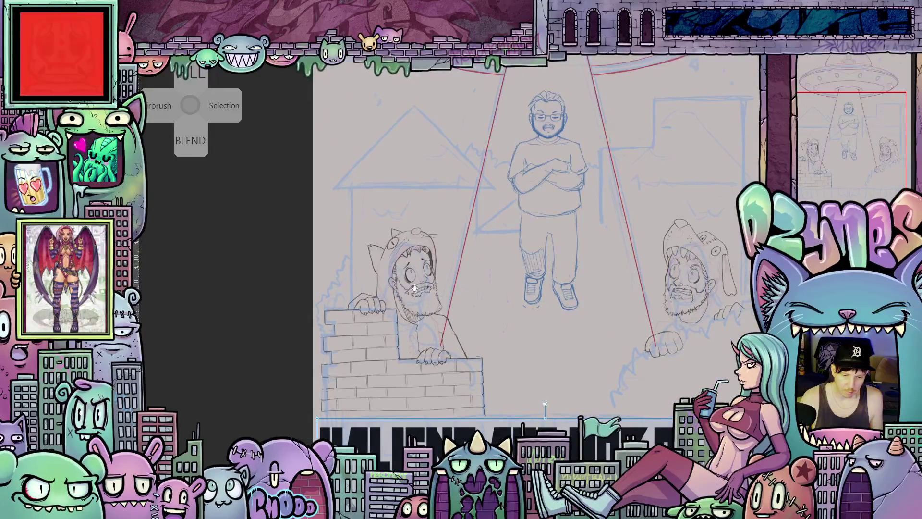
{"action": "scroll", "coordinate": [427, 305], "scroll_direction": "up", "scroll_amount": 2}
{"action": "scroll", "coordinate": [427, 305], "scroll_direction": "up", "scroll_amount": 1}
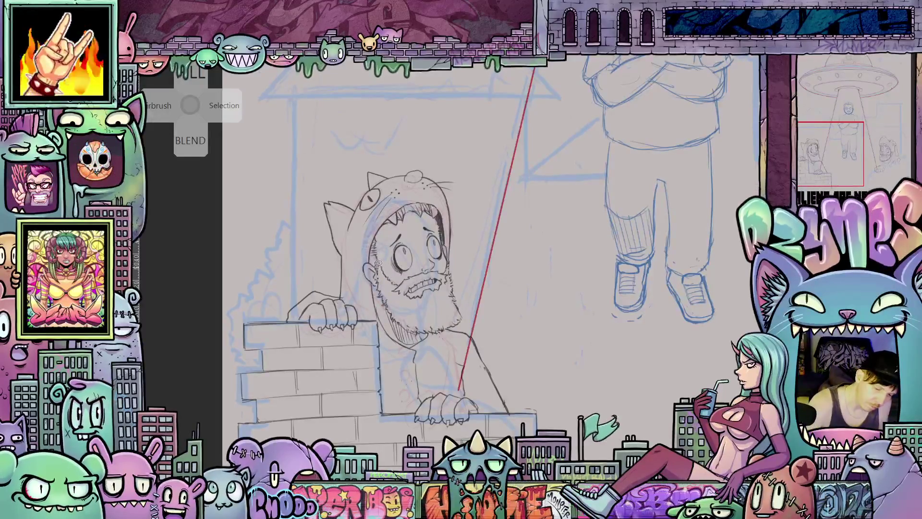
{"action": "left_click_drag", "start_coordinate": [378, 284], "coordinate": [379, 286]}
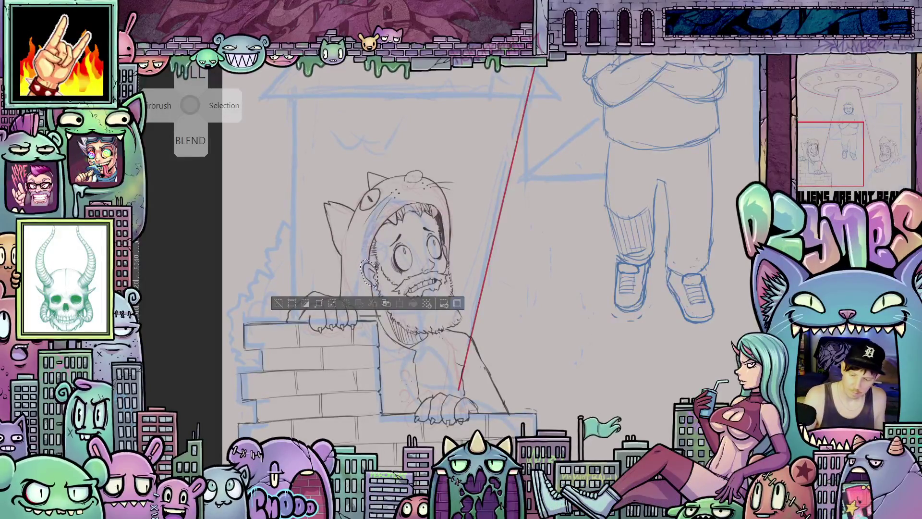
{"action": "left_click", "coordinate": [402, 307]}
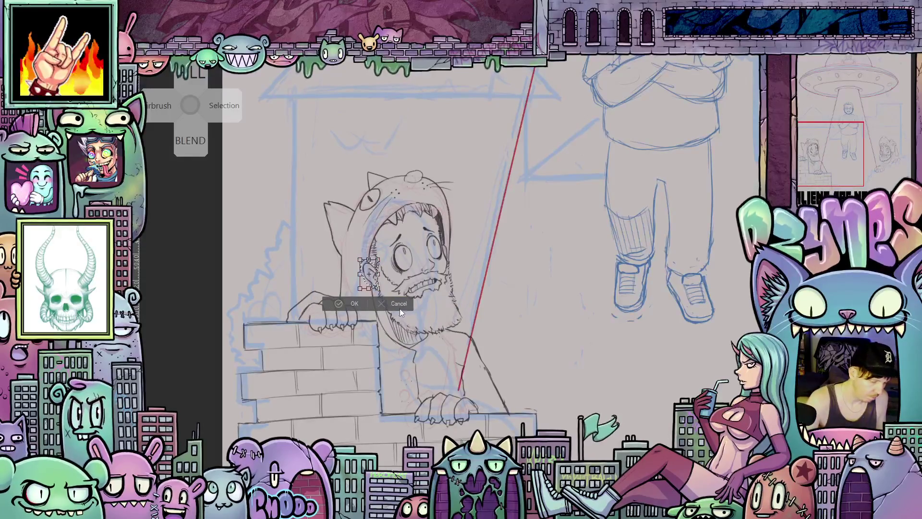
{"action": "left_click_drag", "start_coordinate": [378, 288], "coordinate": [379, 290]}
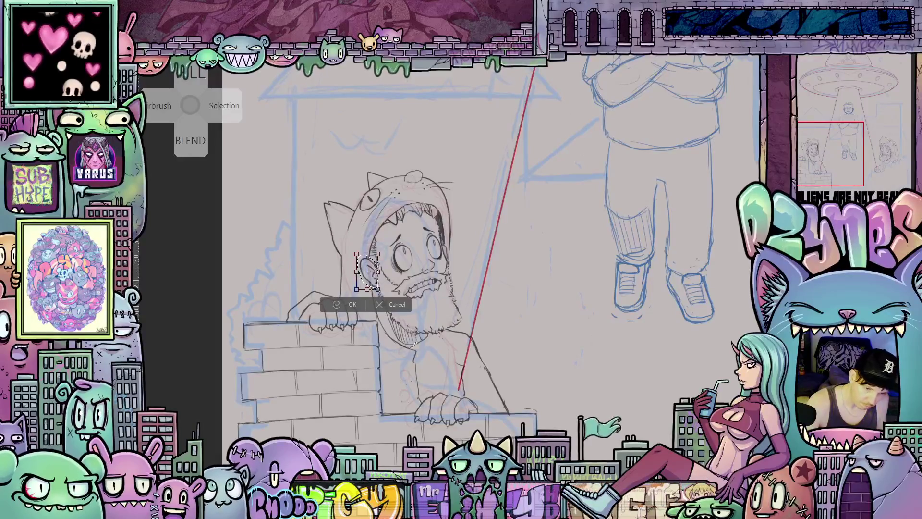
{"action": "left_click", "coordinate": [353, 304]}
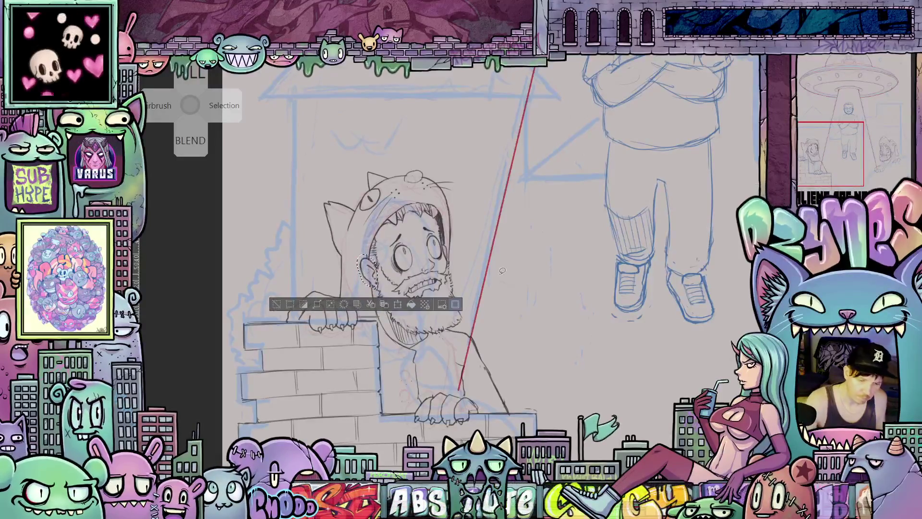
{"action": "key", "text": "ctrl+d"}
{"action": "scroll", "coordinate": [528, 302], "scroll_direction": "down", "scroll_amount": 3}
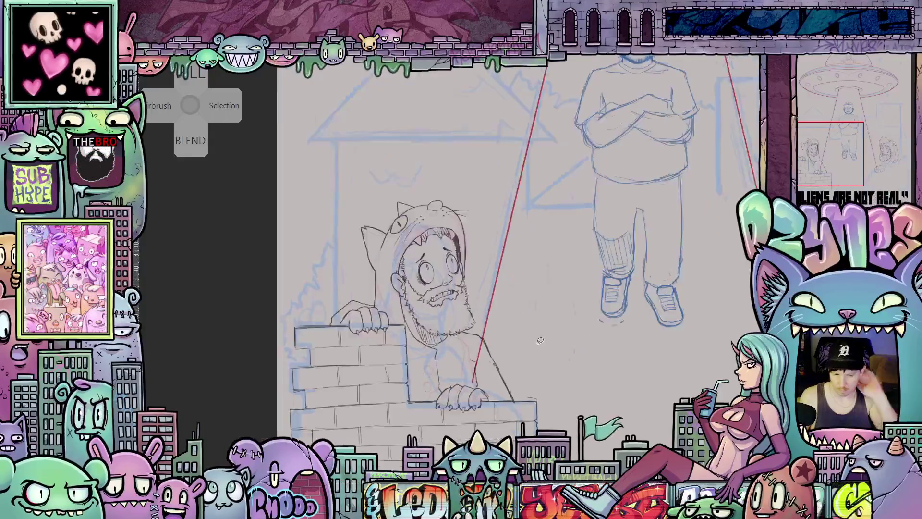
{"action": "mouse_move", "coordinate": [555, 334]}
{"action": "left_mouse_down"}
{"action": "mouse_move", "coordinate": [541, 386]}
{"action": "mouse_move", "coordinate": [534, 375]}
{"action": "mouse_move", "coordinate": [574, 355]}
{"action": "mouse_move", "coordinate": [475, 354]}
{"action": "left_mouse_up"}
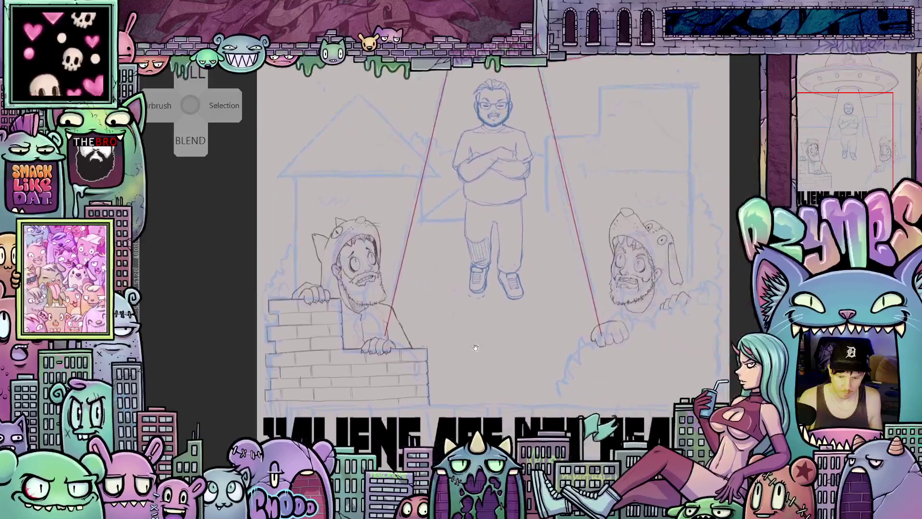
- Sketch extra fingers on the right bearded man's hand
{"action": "scroll", "coordinate": [643, 357], "scroll_direction": "up", "scroll_amount": 2}
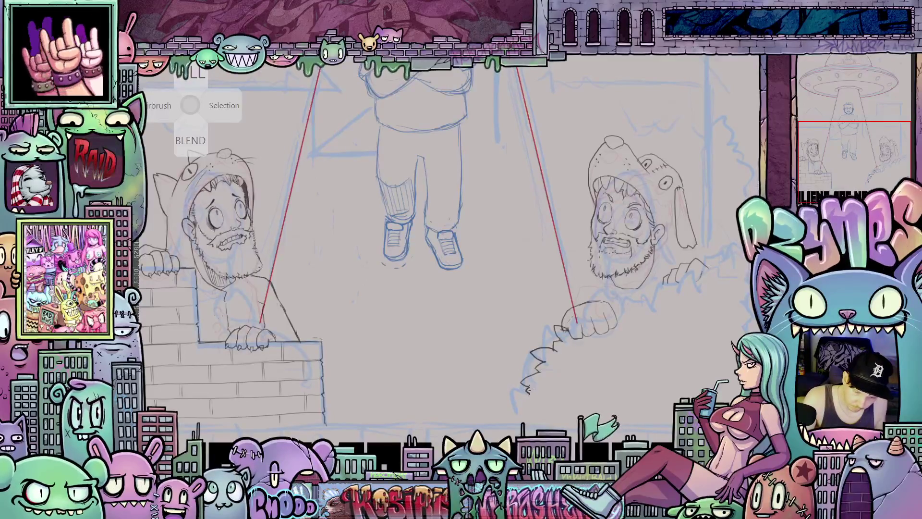
{"action": "scroll", "coordinate": [518, 410], "scroll_direction": "up", "scroll_amount": 3}
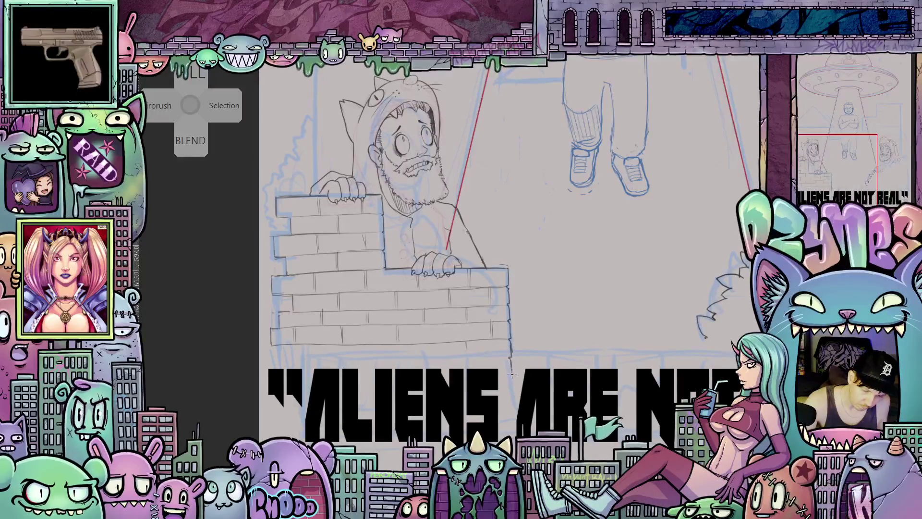
{"action": "mouse_move", "coordinate": [761, 384]}
{"action": "left_mouse_down"}
{"action": "mouse_move", "coordinate": [655, 394]}
{"action": "mouse_move", "coordinate": [583, 424]}
{"action": "mouse_move", "coordinate": [558, 421]}
{"action": "left_mouse_up"}
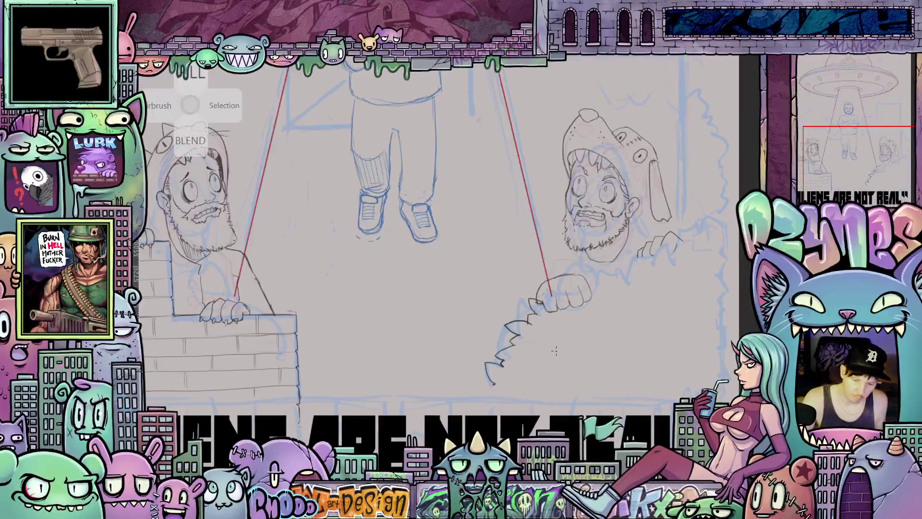
{"action": "scroll", "coordinate": [555, 351], "scroll_direction": "up", "scroll_amount": 3}
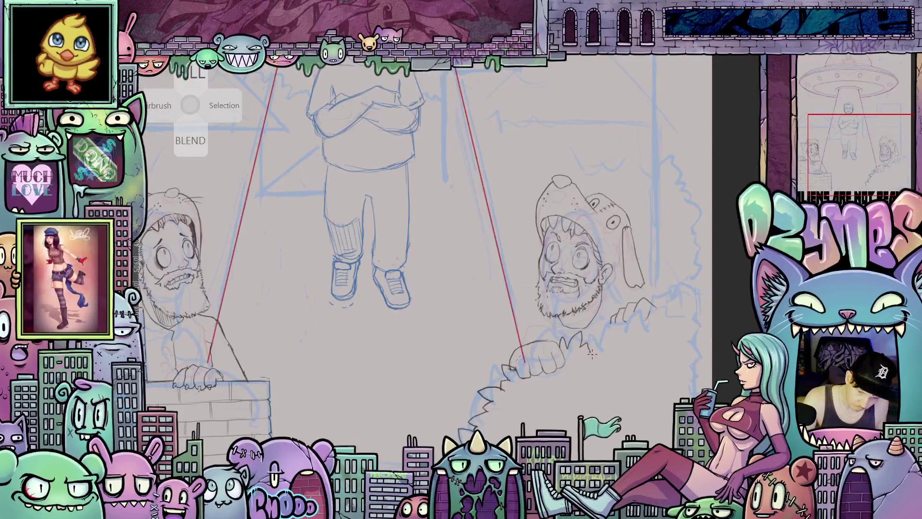
{"action": "left_click_drag", "start_coordinate": [591, 359], "coordinate": [606, 356]}
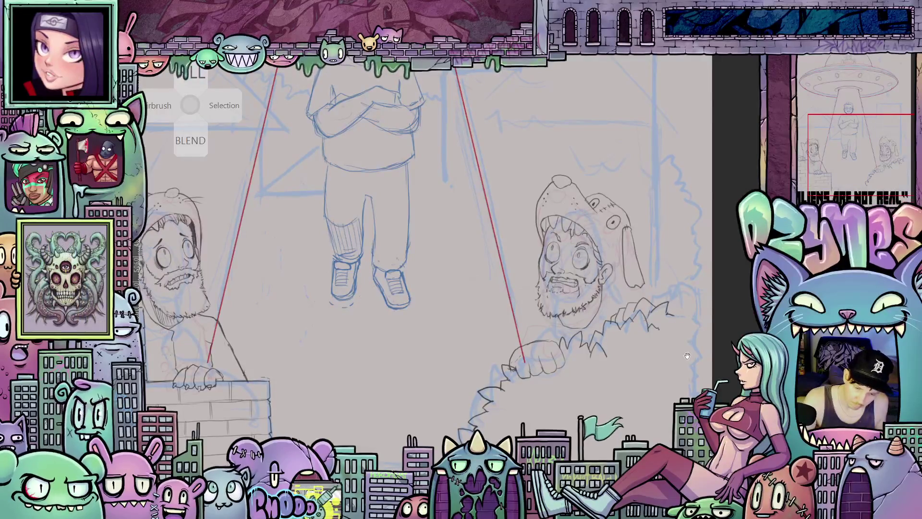
- Draw zigzag pencil lines along the spiky bush outline in front of him
{"action": "mouse_move", "coordinate": [687, 356]}
{"action": "left_mouse_down"}
{"action": "mouse_move", "coordinate": [694, 308]}
{"action": "mouse_move", "coordinate": [635, 307]}
{"action": "left_mouse_up"}
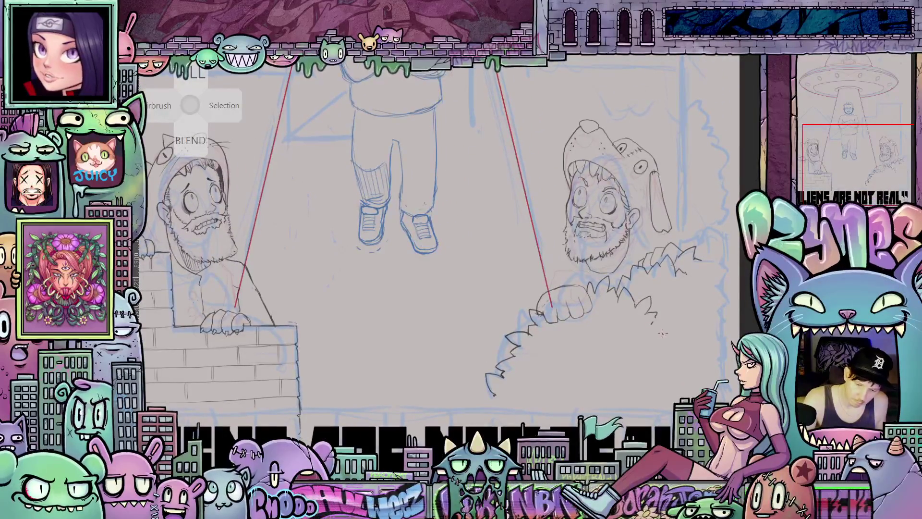
{"action": "mouse_move", "coordinate": [663, 337]}
{"action": "left_mouse_down"}
{"action": "mouse_move", "coordinate": [675, 321]}
{"action": "mouse_move", "coordinate": [692, 336]}
{"action": "mouse_move", "coordinate": [699, 330]}
{"action": "mouse_move", "coordinate": [671, 347]}
{"action": "mouse_move", "coordinate": [706, 341]}
{"action": "mouse_move", "coordinate": [642, 359]}
{"action": "mouse_move", "coordinate": [568, 341]}
{"action": "mouse_move", "coordinate": [593, 364]}
{"action": "left_mouse_up"}
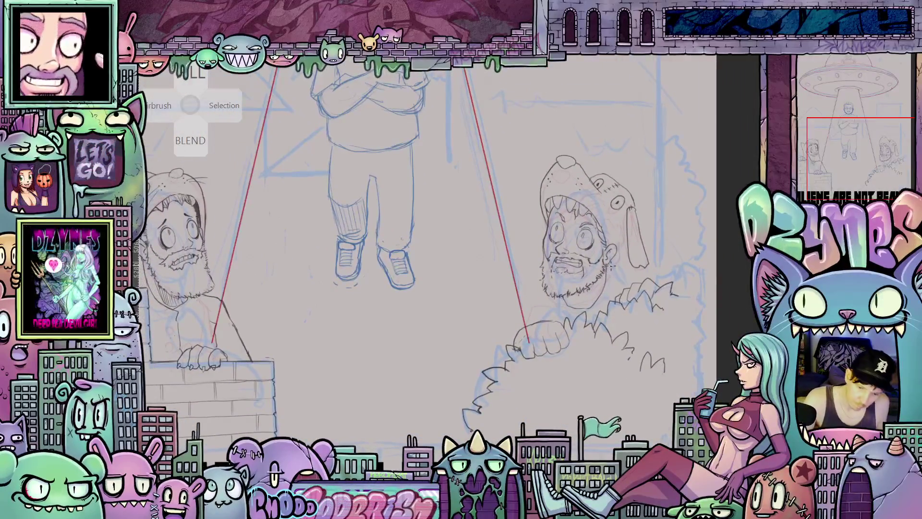
{"action": "scroll", "coordinate": [659, 293], "scroll_direction": "up", "scroll_amount": 2}
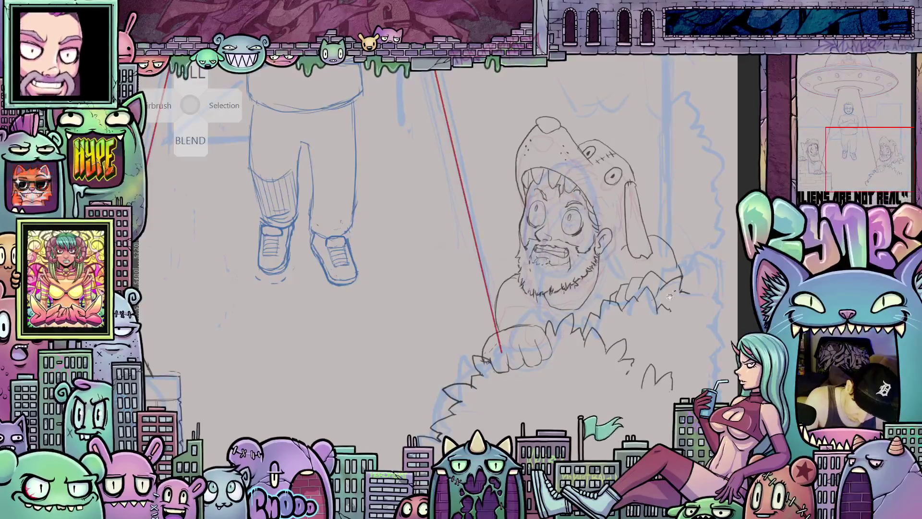
- Ink the left edge of the left hooded man's hand where it rests on the wall
{"action": "left_click_drag", "start_coordinate": [571, 368], "coordinate": [670, 363]}
{"action": "scroll", "coordinate": [669, 363], "scroll_direction": "down", "scroll_amount": 5}
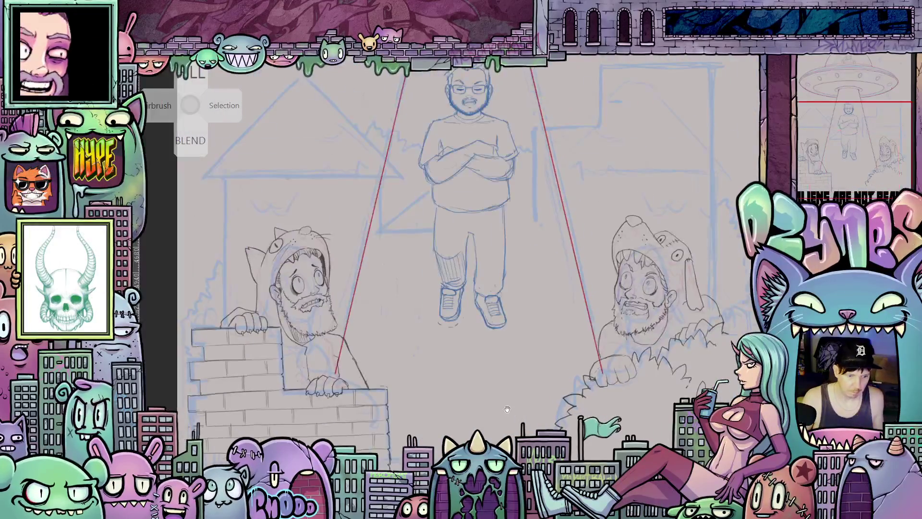
{"action": "mouse_move", "coordinate": [618, 389]}
{"action": "left_mouse_down"}
{"action": "mouse_move", "coordinate": [516, 398]}
{"action": "mouse_move", "coordinate": [639, 391]}
{"action": "left_mouse_up"}
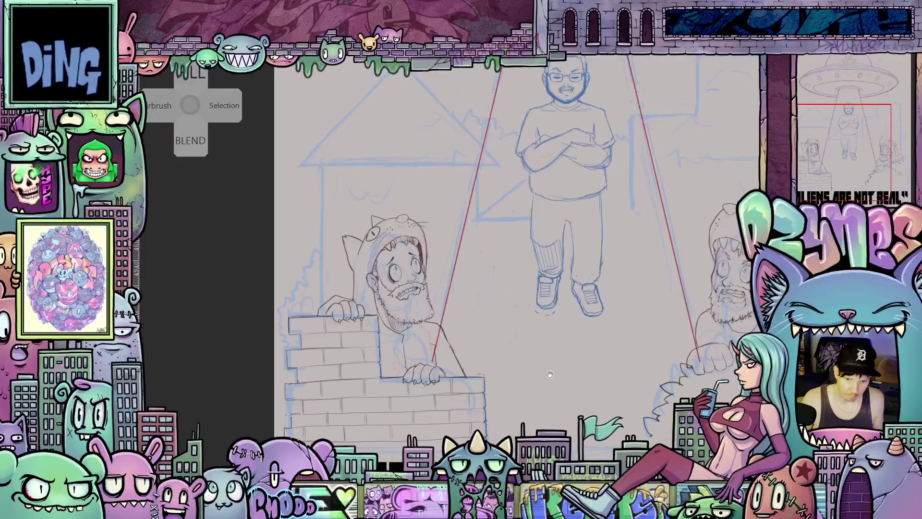
{"action": "scroll", "coordinate": [455, 341], "scroll_direction": "up", "scroll_amount": 4}
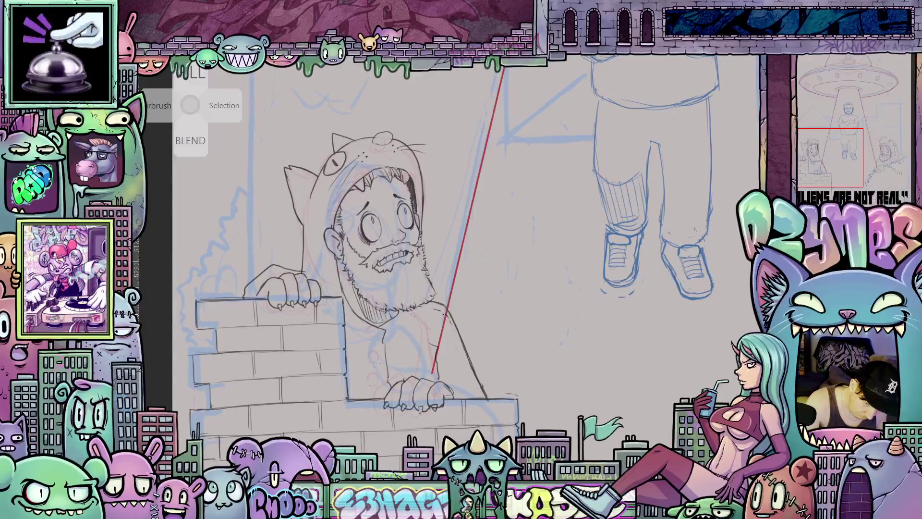
{"action": "left_click_drag", "start_coordinate": [437, 360], "coordinate": [582, 399]}
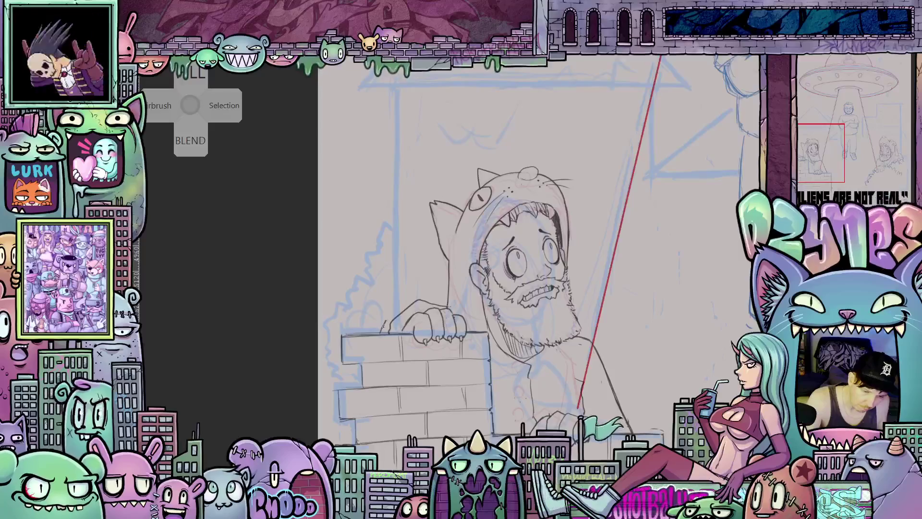
{"action": "left_click_drag", "start_coordinate": [383, 331], "coordinate": [416, 305]}
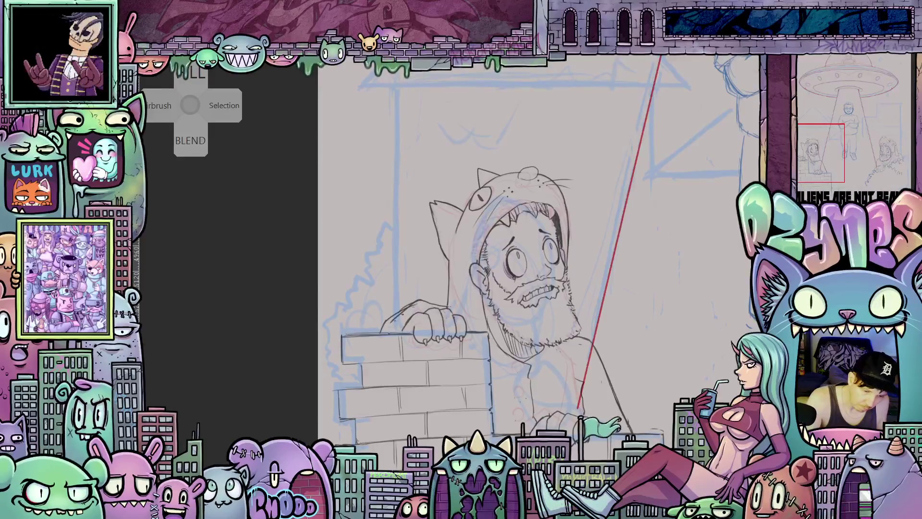
{"action": "scroll", "coordinate": [497, 334], "scroll_direction": "down", "scroll_amount": 2}
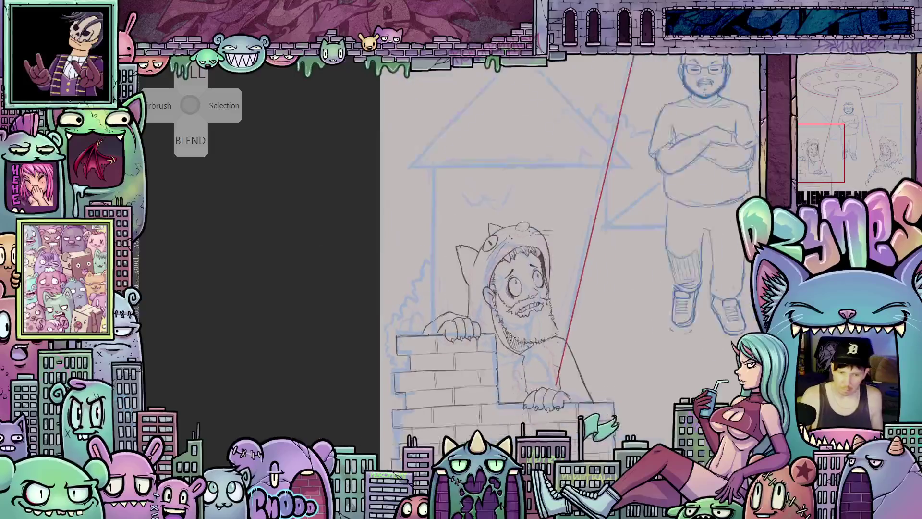
{"action": "scroll", "coordinate": [565, 382], "scroll_direction": "down", "scroll_amount": 5}
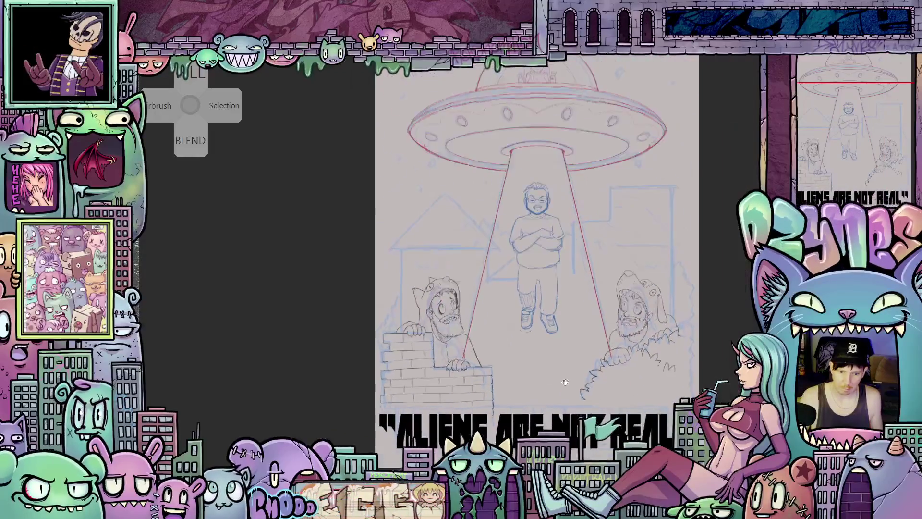
{"action": "left_click_drag", "start_coordinate": [566, 382], "coordinate": [547, 377]}
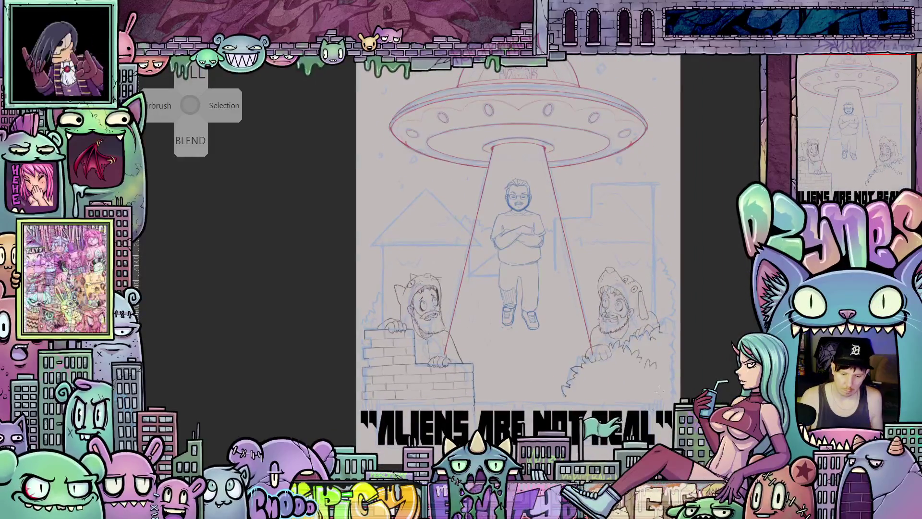
{"action": "scroll", "coordinate": [570, 401], "scroll_direction": "up", "scroll_amount": 5}
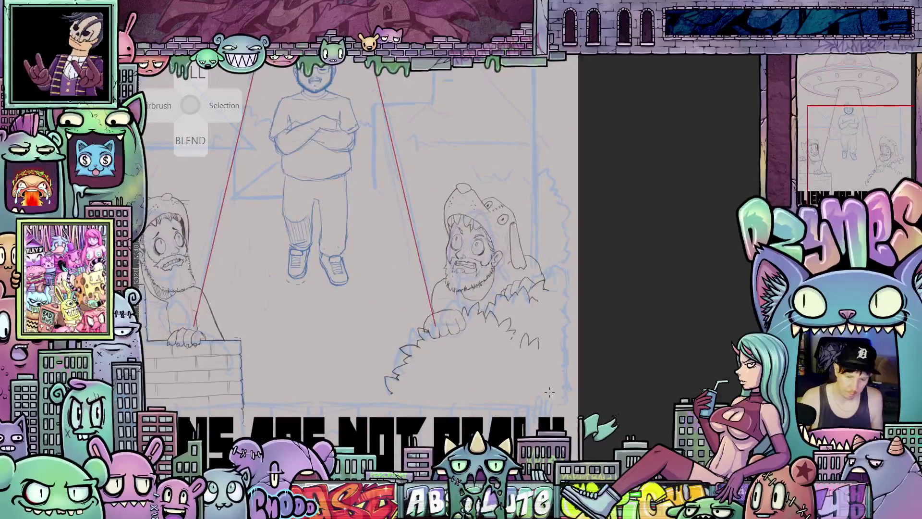
{"action": "scroll", "coordinate": [557, 329], "scroll_direction": "up", "scroll_amount": 3}
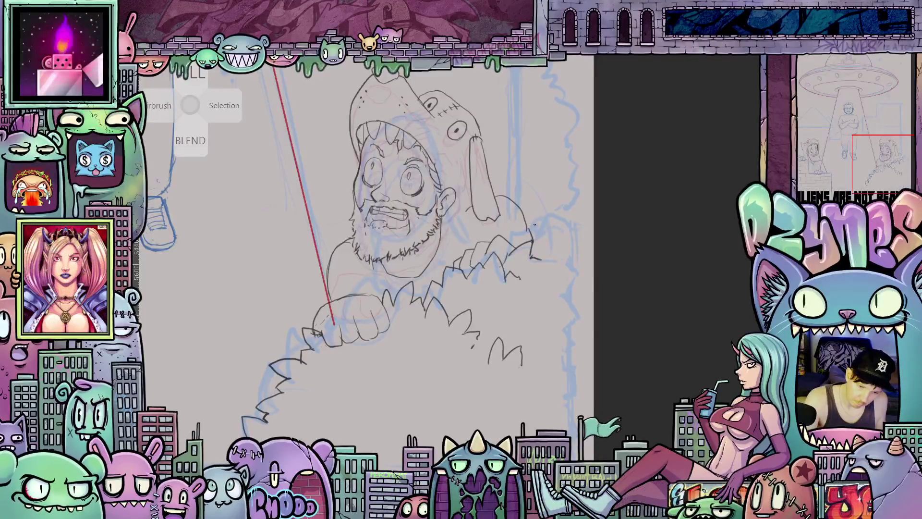
- Draw short strokes on the right bearded man's shoulder, undoing one stray hooked stroke
{"action": "scroll", "coordinate": [535, 224], "scroll_direction": "left", "scroll_amount": 5}
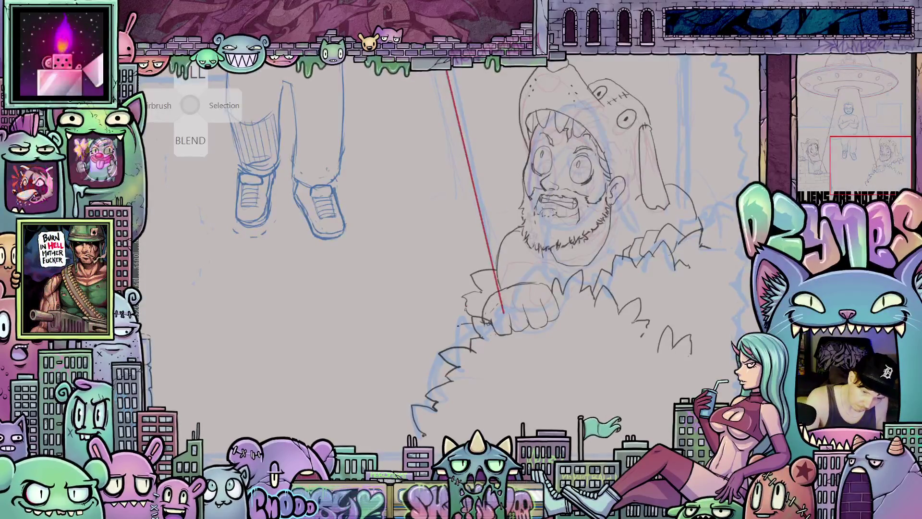
{"action": "scroll", "coordinate": [512, 287], "scroll_direction": "right", "scroll_amount": 5}
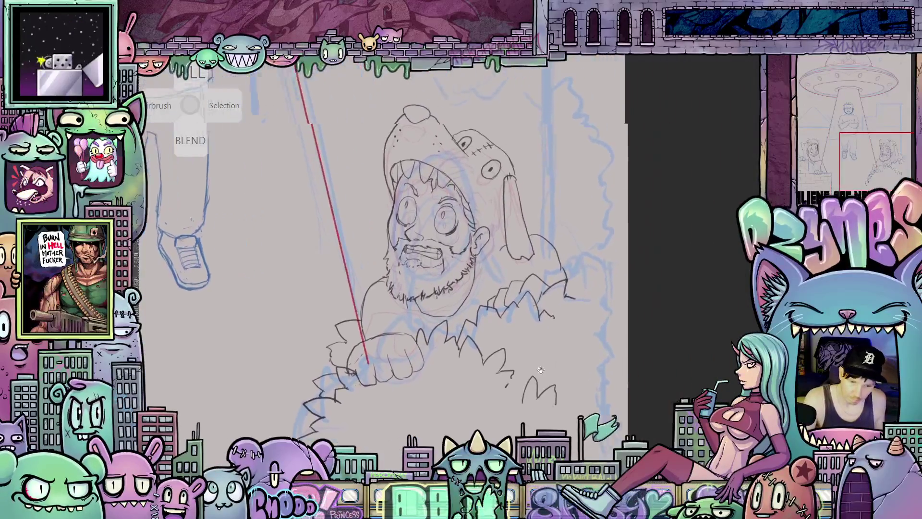
{"action": "left_click_drag", "start_coordinate": [504, 289], "coordinate": [528, 287]}
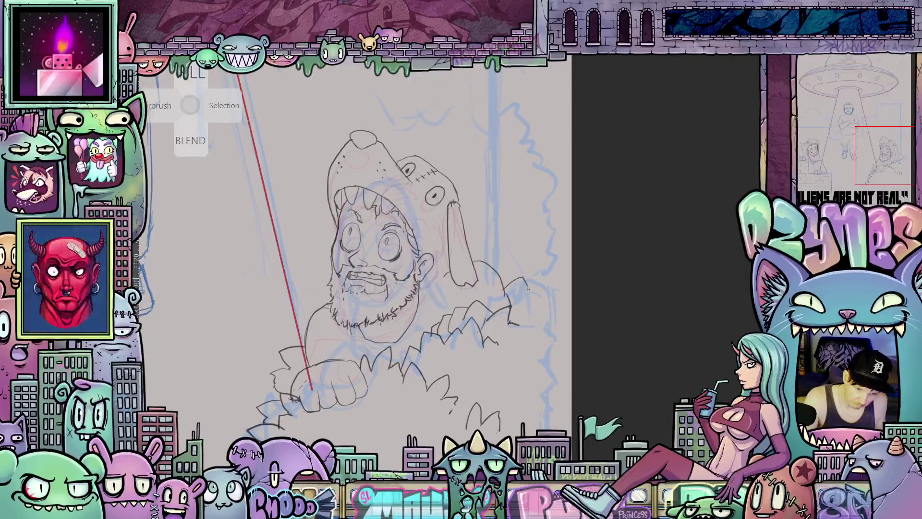
{"action": "mouse_move", "coordinate": [541, 318]}
{"action": "left_mouse_down"}
{"action": "mouse_move", "coordinate": [551, 343]}
{"action": "mouse_move", "coordinate": [546, 289]}
{"action": "mouse_move", "coordinate": [553, 303]}
{"action": "left_mouse_up"}
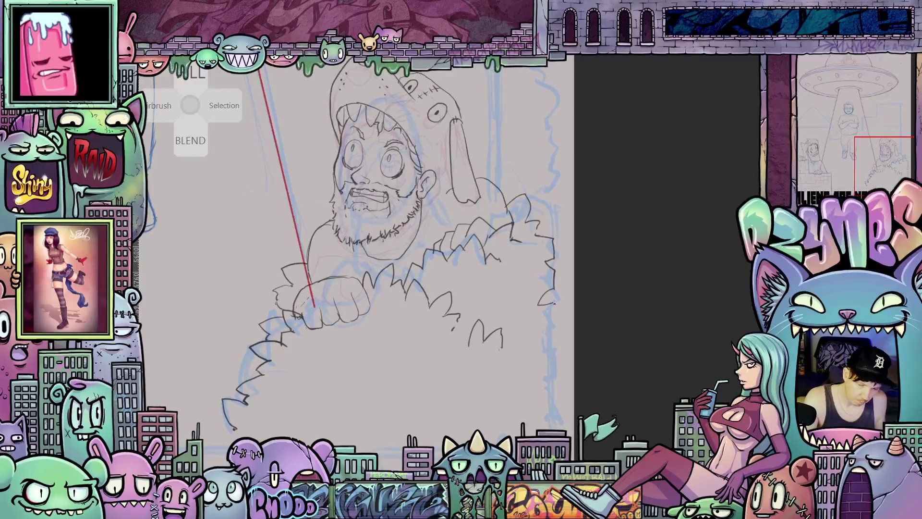
{"action": "key", "text": "ctrl+z"}
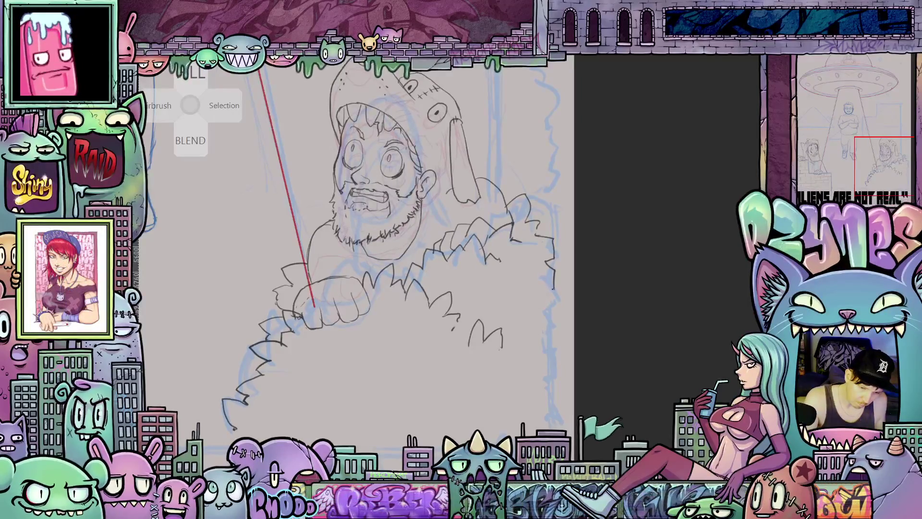
{"action": "left_click_drag", "start_coordinate": [553, 289], "coordinate": [547, 291]}
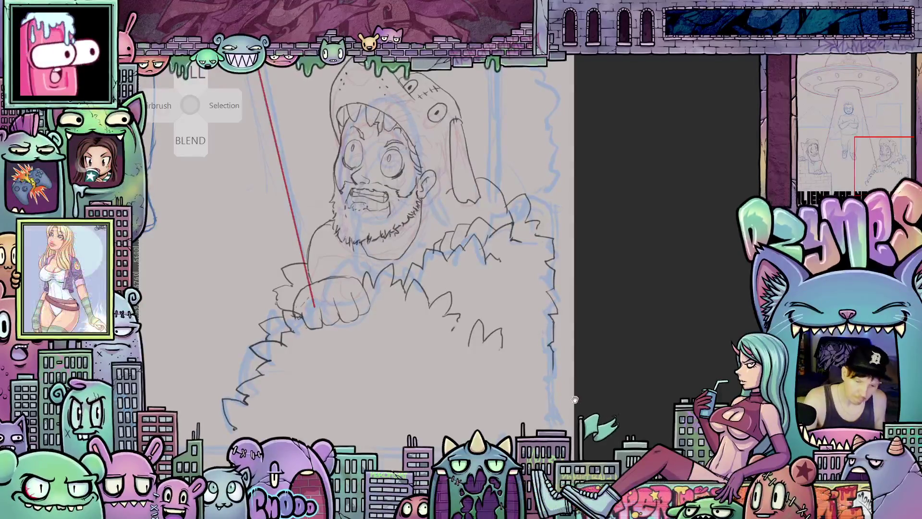
- Add a stroke at the lower right of the bush outline
{"action": "left_click_drag", "start_coordinate": [375, 240], "coordinate": [402, 192]}
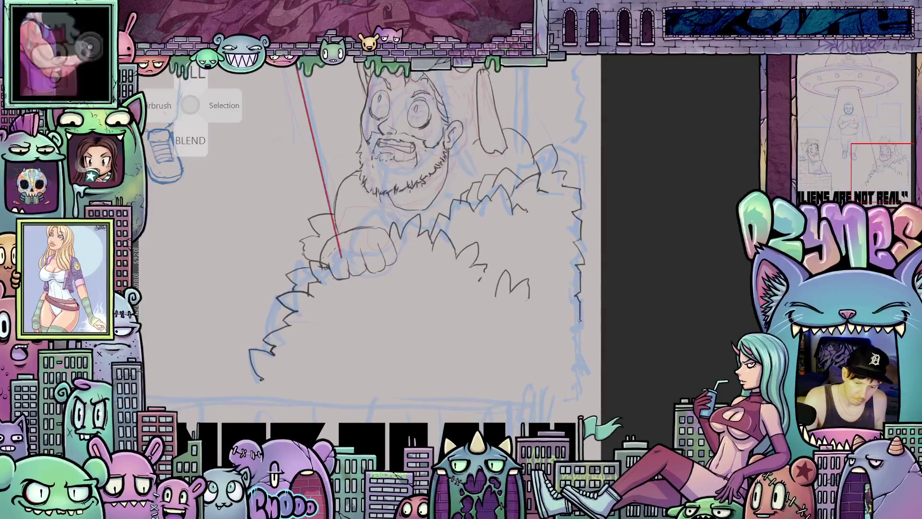
{"action": "left_click_drag", "start_coordinate": [579, 323], "coordinate": [570, 333]}
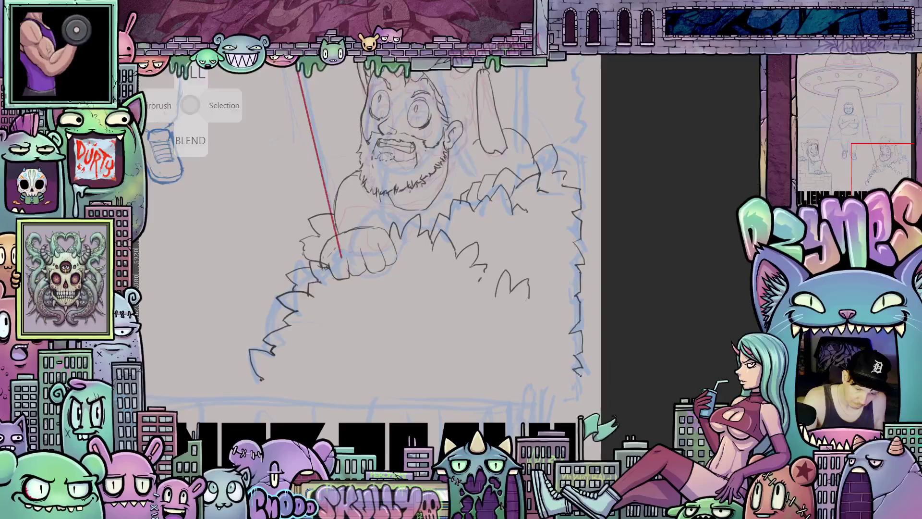
{"action": "scroll", "coordinate": [368, 201], "scroll_direction": "down", "scroll_amount": 3}
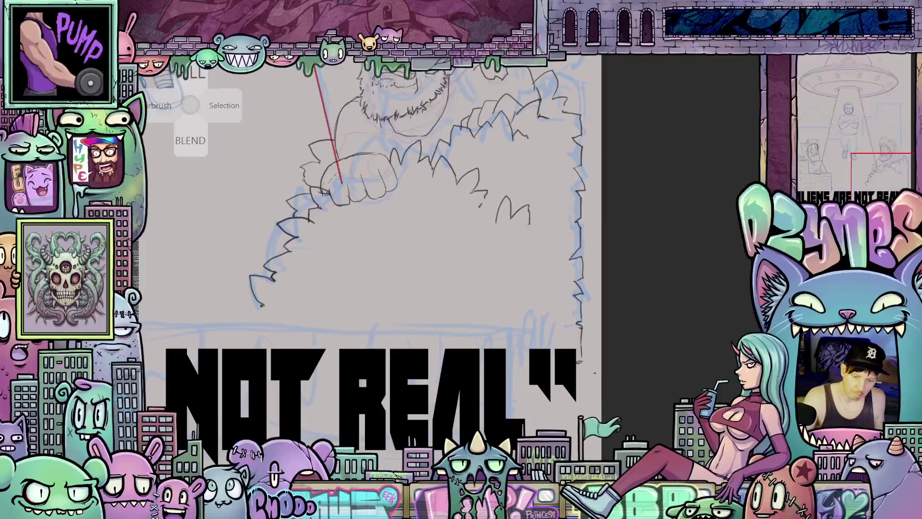
{"action": "scroll", "coordinate": [577, 362], "scroll_direction": "down", "scroll_amount": 5}
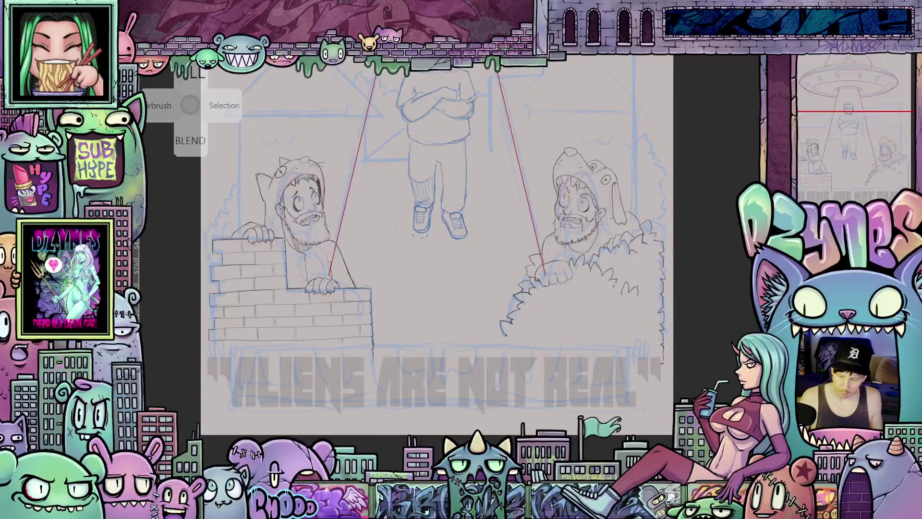
- Set the drawing colour to a strong red and centre the ALIENS lettering
{"action": "key", "text": "ctrl+shift+c"}
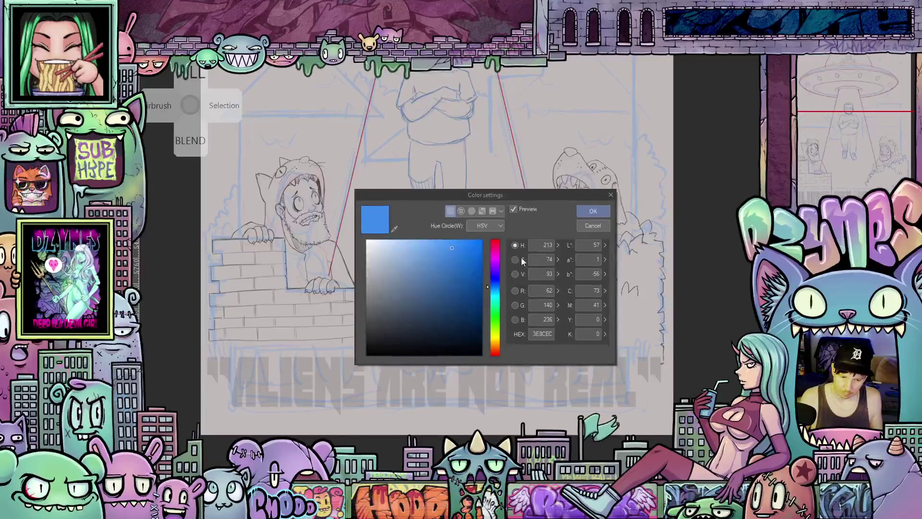
{"action": "left_click", "coordinate": [496, 240]}
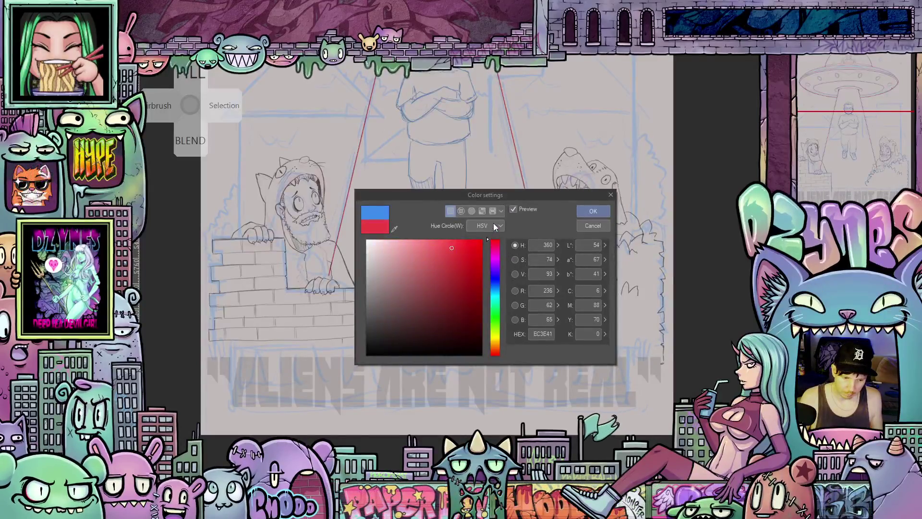
{"action": "left_click", "coordinate": [478, 276]}
{"action": "left_click", "coordinate": [593, 211]}
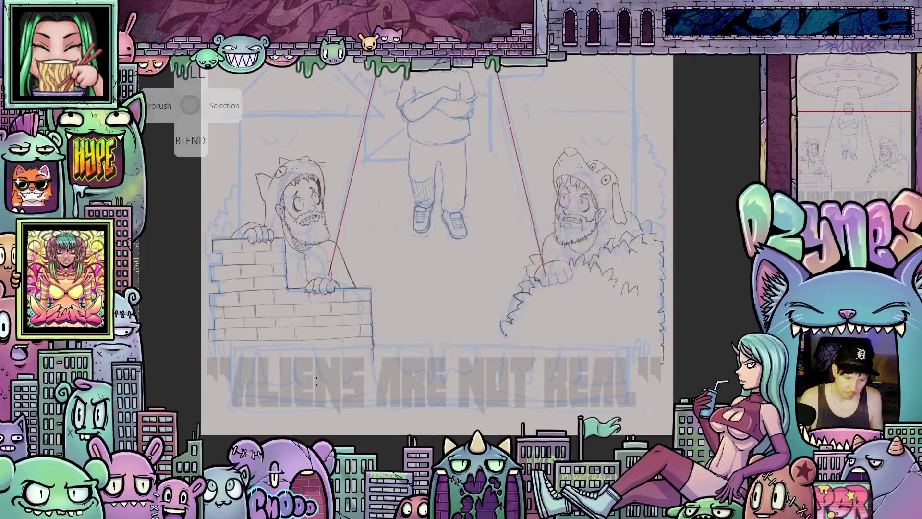
{"action": "left_click_drag", "start_coordinate": [272, 369], "coordinate": [483, 311]}
{"action": "scroll", "coordinate": [483, 311], "scroll_direction": "up", "scroll_amount": 5}
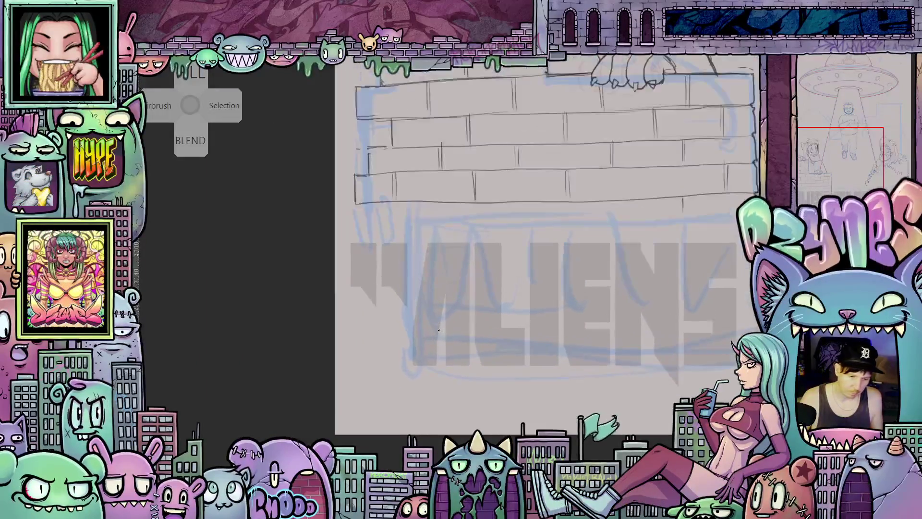
{"action": "left_click_drag", "start_coordinate": [437, 320], "coordinate": [503, 346]}
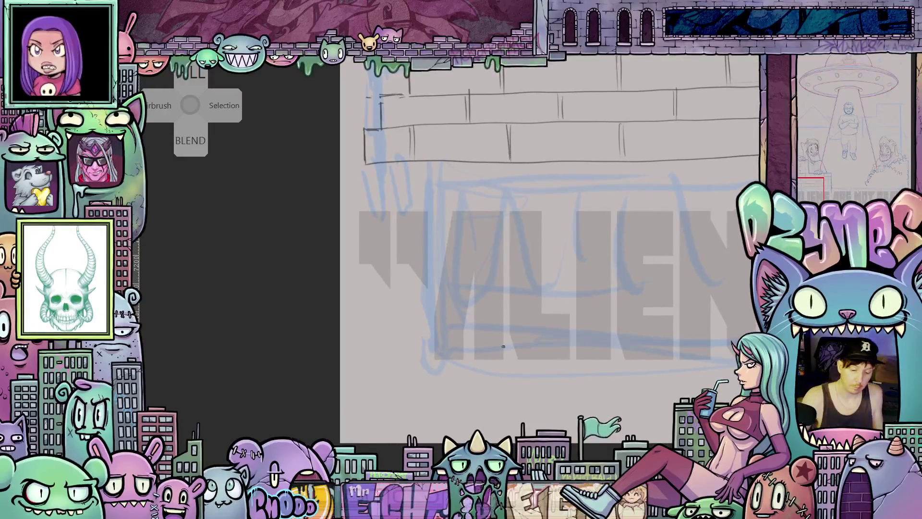
- Trace the red outline of the A, including both legs and its right side
{"action": "left_click_drag", "start_coordinate": [452, 214], "coordinate": [436, 358]}
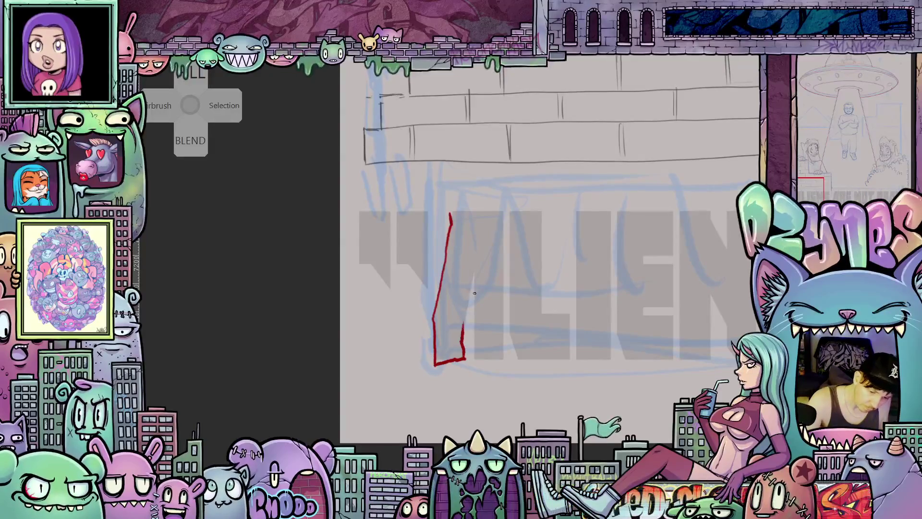
{"action": "mouse_move", "coordinate": [464, 327]}
{"action": "left_mouse_down"}
{"action": "mouse_move", "coordinate": [477, 319]}
{"action": "mouse_move", "coordinate": [476, 270]}
{"action": "left_mouse_up"}
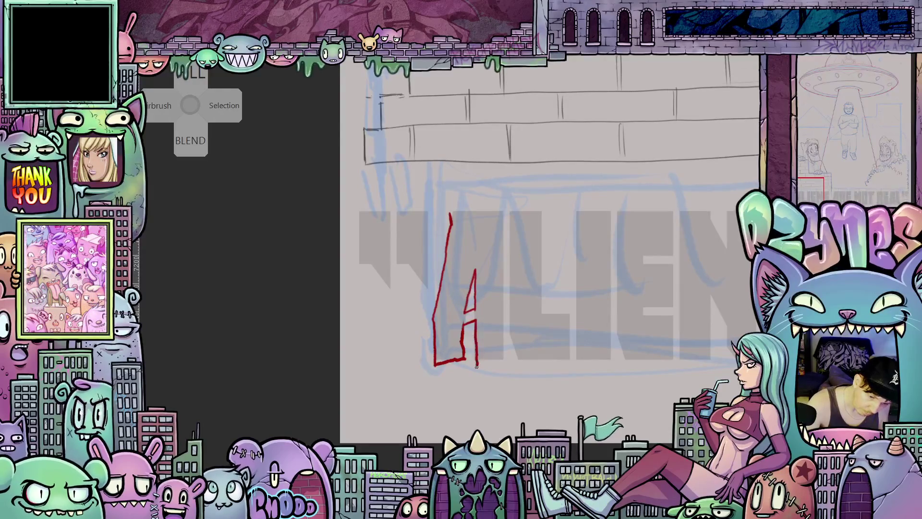
{"action": "left_click_drag", "start_coordinate": [478, 364], "coordinate": [506, 358]}
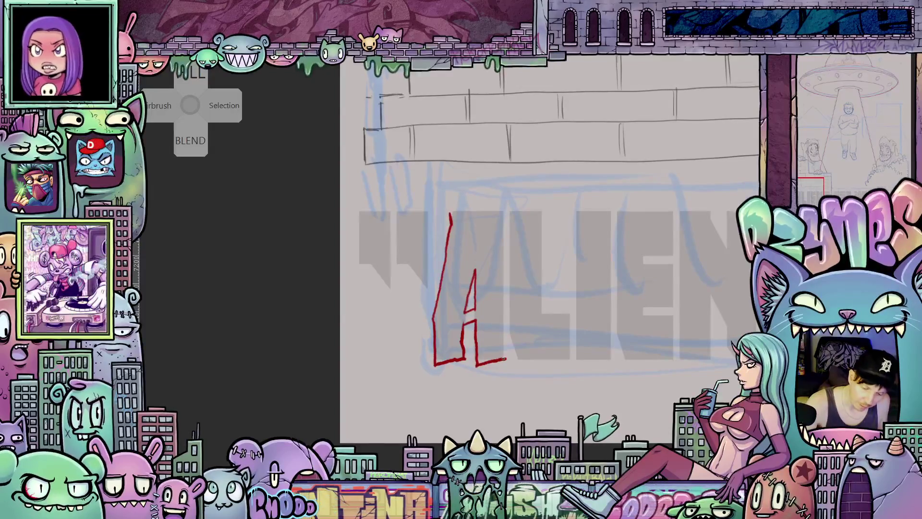
{"action": "left_click_drag", "start_coordinate": [504, 345], "coordinate": [503, 314]}
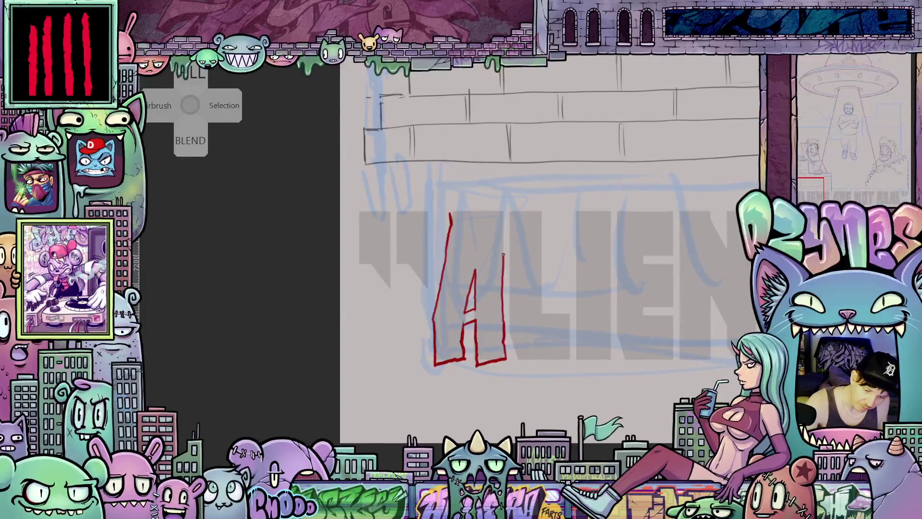
{"action": "left_click_drag", "start_coordinate": [503, 214], "coordinate": [504, 207]}
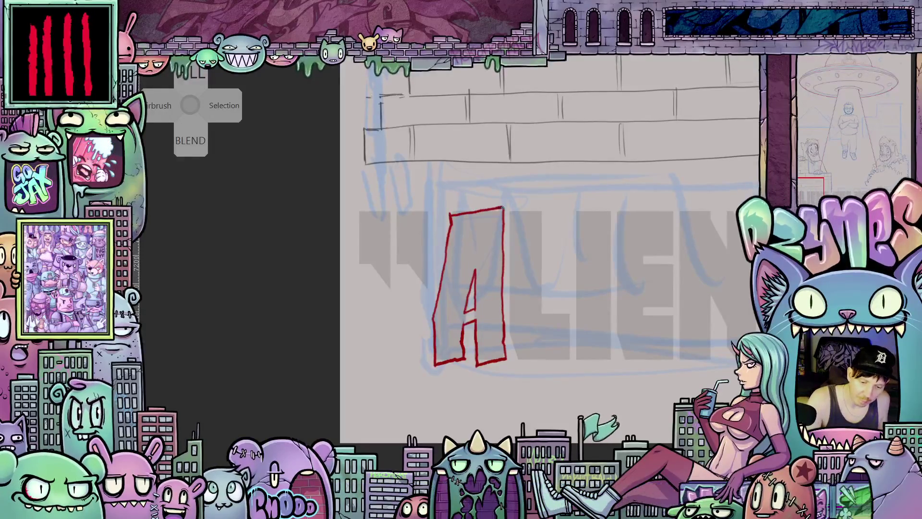
- Outline the L in red and begin the red outline of the I
{"action": "left_click_drag", "start_coordinate": [557, 288], "coordinate": [507, 302]}
{"action": "left_click_drag", "start_coordinate": [460, 223], "coordinate": [459, 345]}
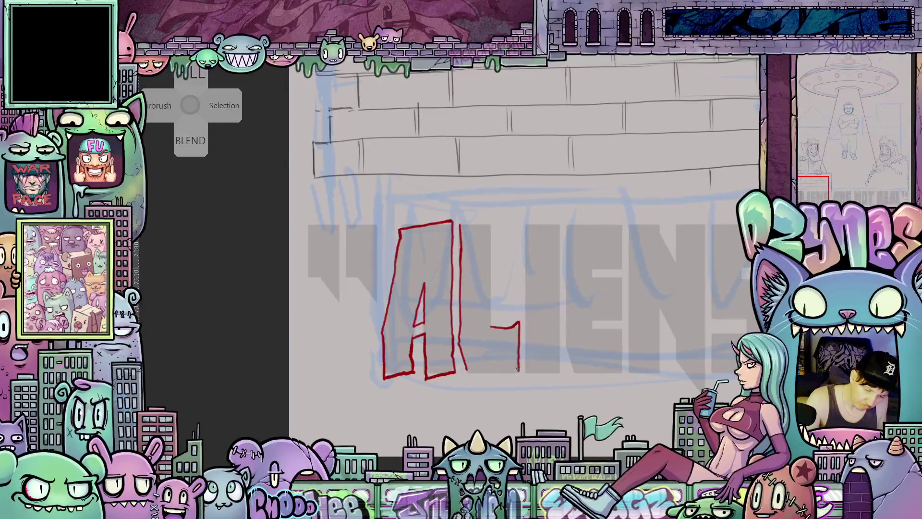
{"action": "left_click_drag", "start_coordinate": [461, 371], "coordinate": [518, 371]}
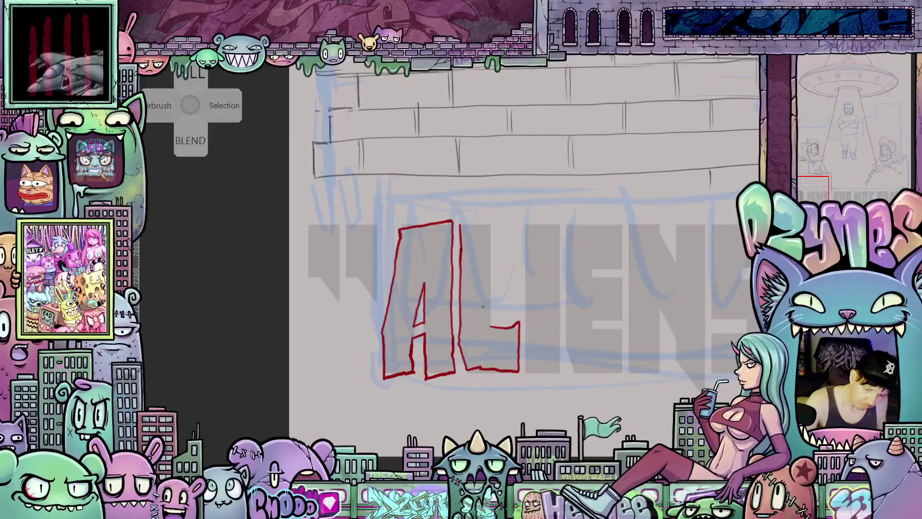
{"action": "left_click_drag", "start_coordinate": [490, 327], "coordinate": [491, 321]}
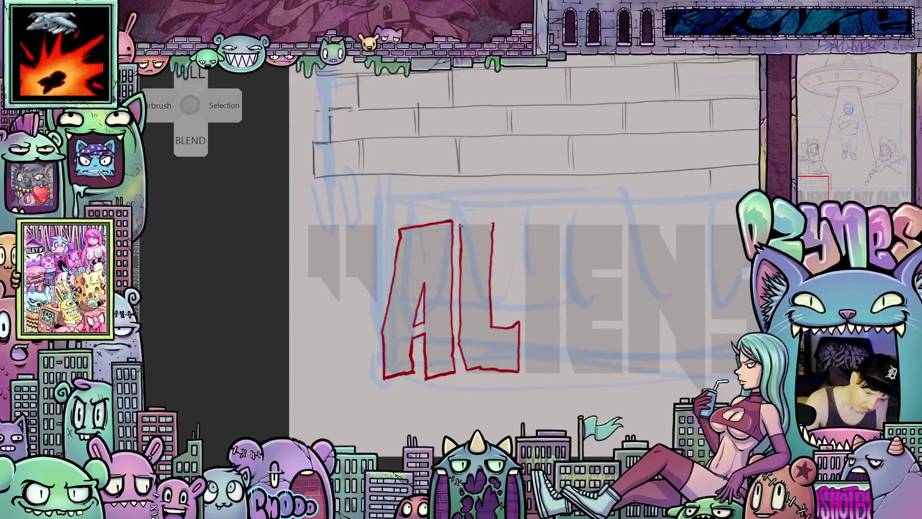
{"action": "left_click_drag", "start_coordinate": [461, 225], "coordinate": [489, 223]}
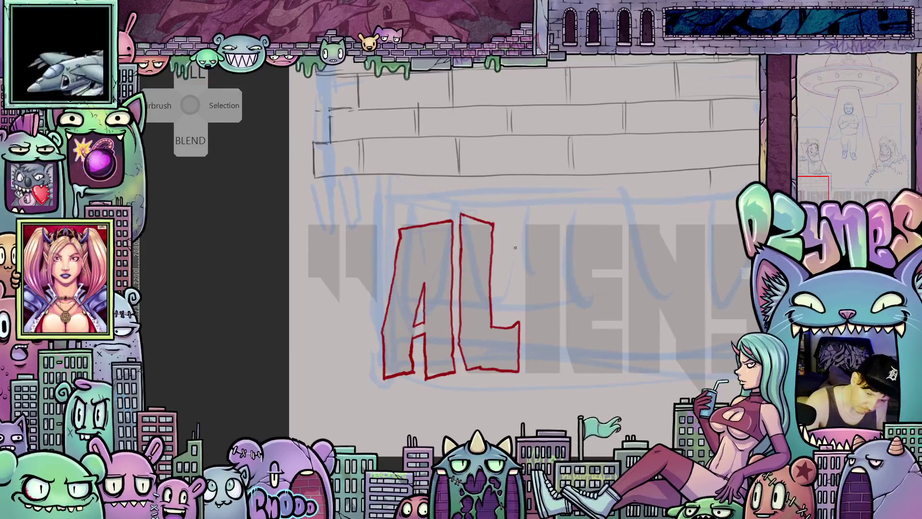
{"action": "scroll", "coordinate": [485, 228], "scroll_direction": "right", "scroll_amount": 2}
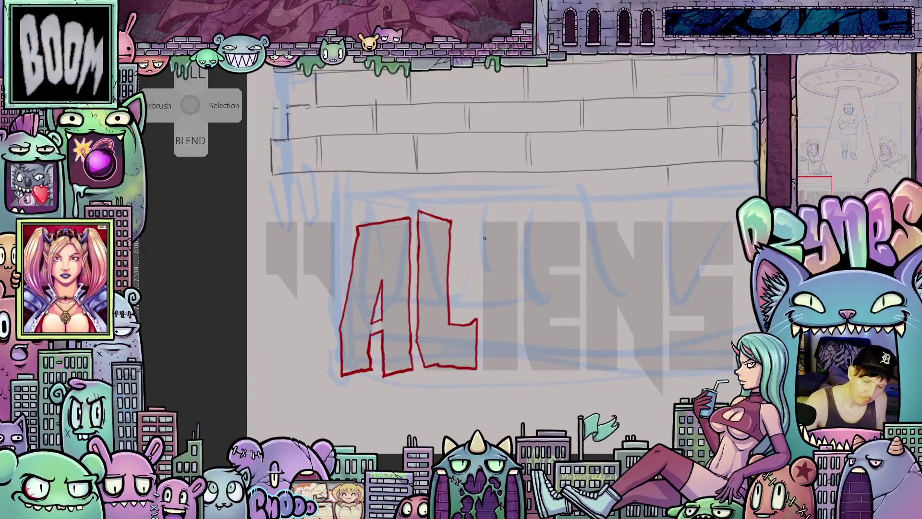
{"action": "mouse_move", "coordinate": [483, 222]}
{"action": "left_mouse_down"}
{"action": "mouse_move", "coordinate": [484, 358]}
{"action": "mouse_move", "coordinate": [515, 368]}
{"action": "mouse_move", "coordinate": [516, 216]}
{"action": "mouse_move", "coordinate": [479, 225]}
{"action": "mouse_move", "coordinate": [480, 329]}
{"action": "left_mouse_up"}
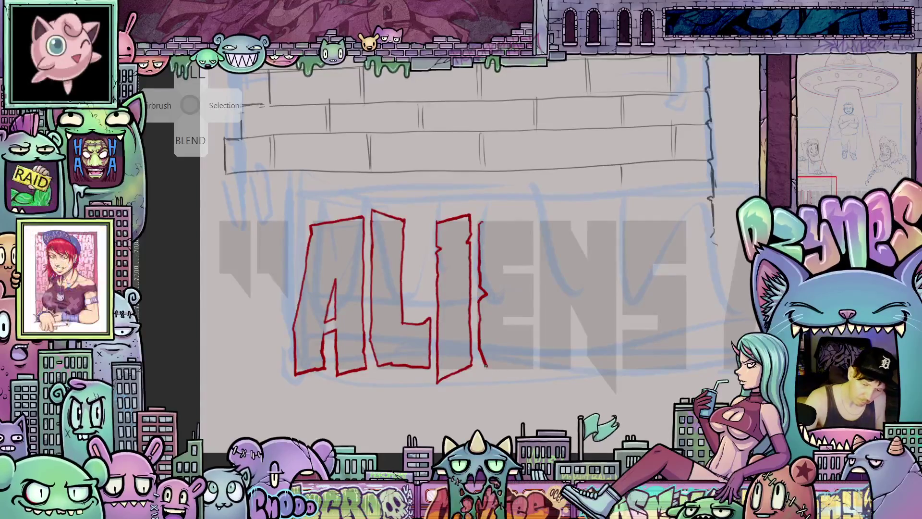
- Trace the E of ALIEN in red: its bottom edge, vertical edge, top bar and middle bar
{"action": "mouse_move", "coordinate": [487, 368]}
{"action": "left_mouse_down"}
{"action": "mouse_move", "coordinate": [515, 368]}
{"action": "mouse_move", "coordinate": [488, 373]}
{"action": "left_mouse_up"}
{"action": "left_click_drag", "start_coordinate": [550, 400], "coordinate": [525, 401]}
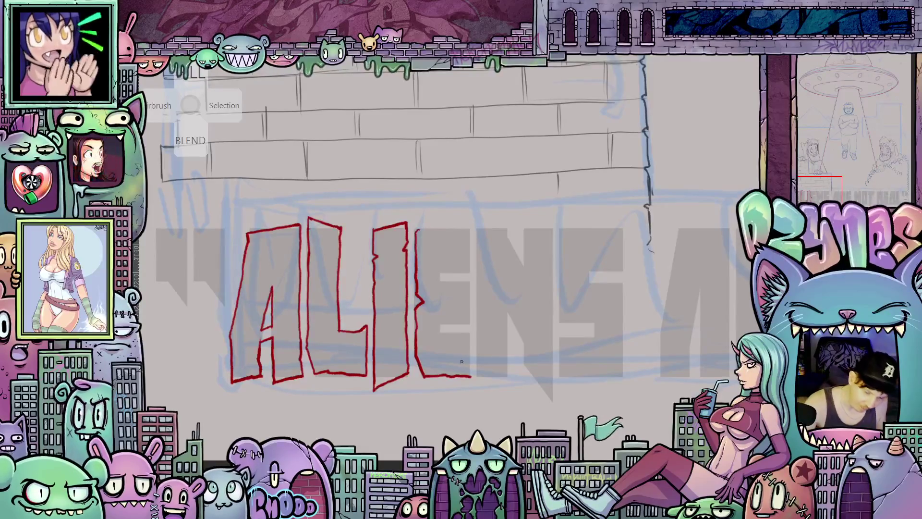
{"action": "mouse_move", "coordinate": [469, 370]}
{"action": "left_mouse_down"}
{"action": "mouse_move", "coordinate": [469, 336]}
{"action": "mouse_move", "coordinate": [439, 335]}
{"action": "mouse_move", "coordinate": [439, 325]}
{"action": "left_mouse_up"}
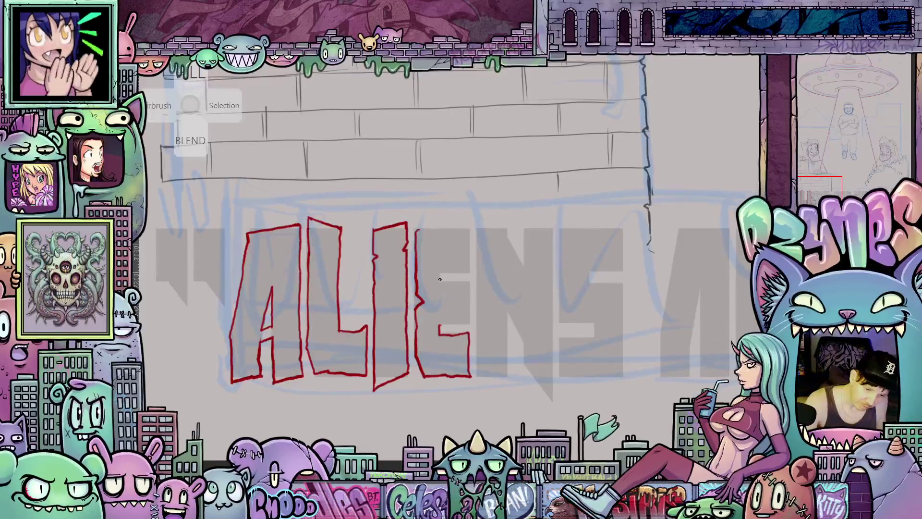
{"action": "mouse_move", "coordinate": [439, 278]}
{"action": "left_mouse_down"}
{"action": "mouse_move", "coordinate": [440, 270]}
{"action": "mouse_move", "coordinate": [468, 273]}
{"action": "left_mouse_up"}
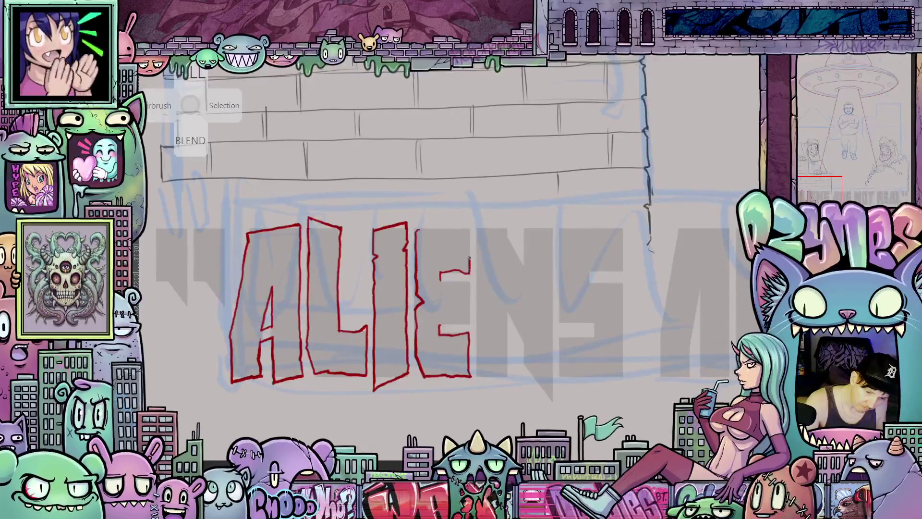
{"action": "left_click_drag", "start_coordinate": [419, 231], "coordinate": [470, 231]}
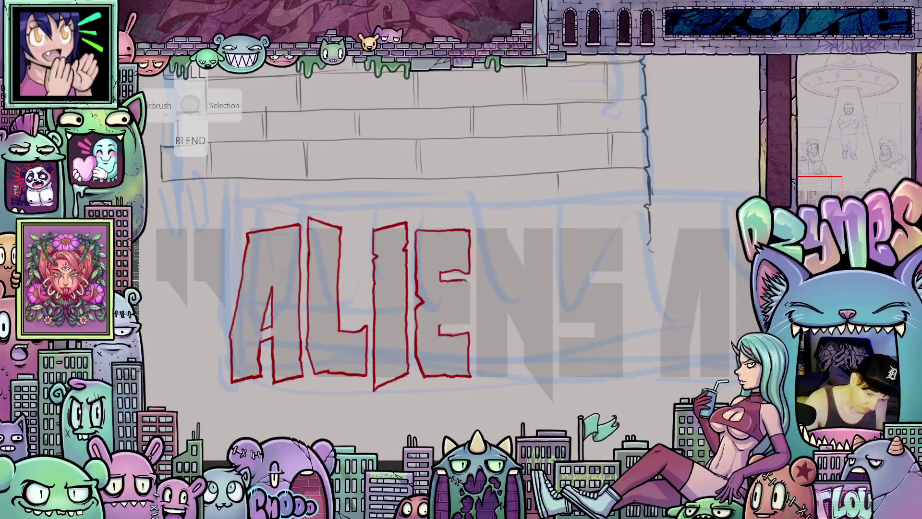
{"action": "mouse_move", "coordinate": [442, 320]}
{"action": "left_mouse_down"}
{"action": "mouse_move", "coordinate": [458, 318]}
{"action": "mouse_move", "coordinate": [465, 303]}
{"action": "mouse_move", "coordinate": [464, 289]}
{"action": "mouse_move", "coordinate": [444, 285]}
{"action": "left_mouse_up"}
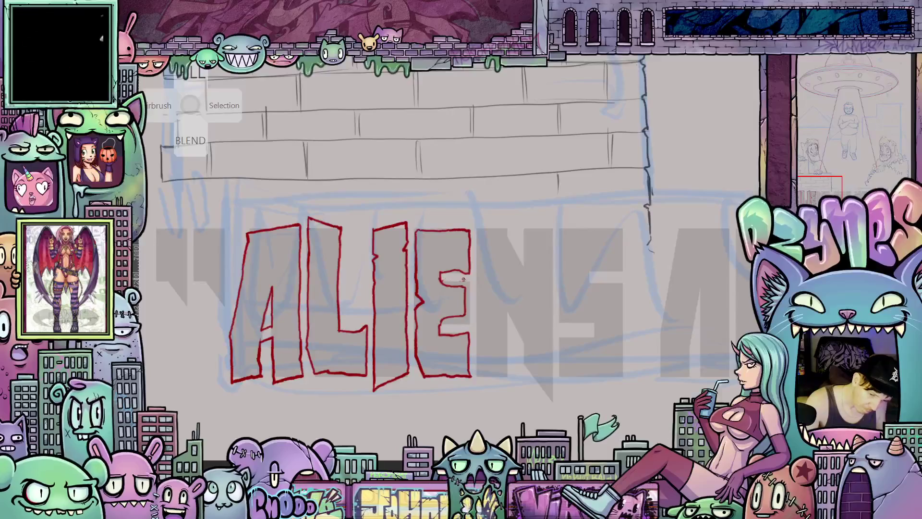
{"action": "scroll", "coordinate": [490, 302], "scroll_direction": "down", "scroll_amount": 3}
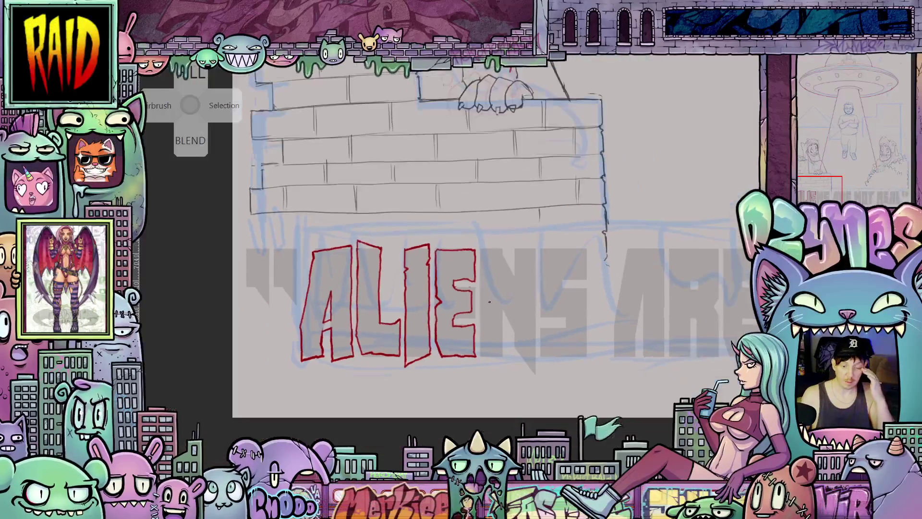
{"action": "scroll", "coordinate": [482, 261], "scroll_direction": "up", "scroll_amount": 3}
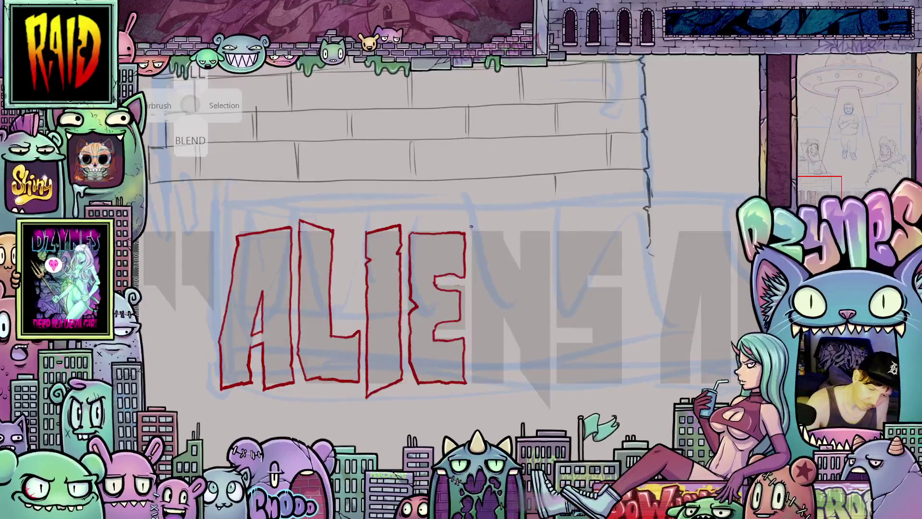
- Outline the N in red with its left stem, diagonal, right vertical and inner edges, redoing one stray stroke
{"action": "left_click_drag", "start_coordinate": [472, 223], "coordinate": [474, 390]}
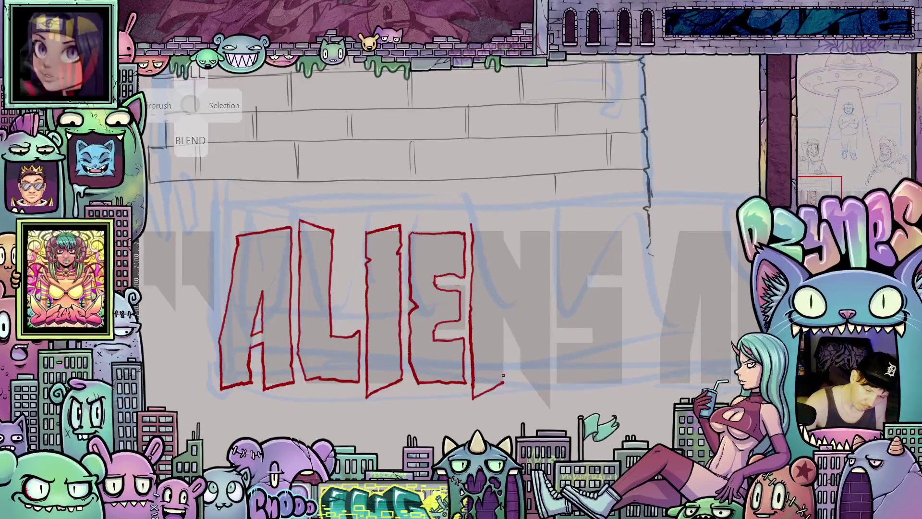
{"action": "key", "text": "ctrl+z"}
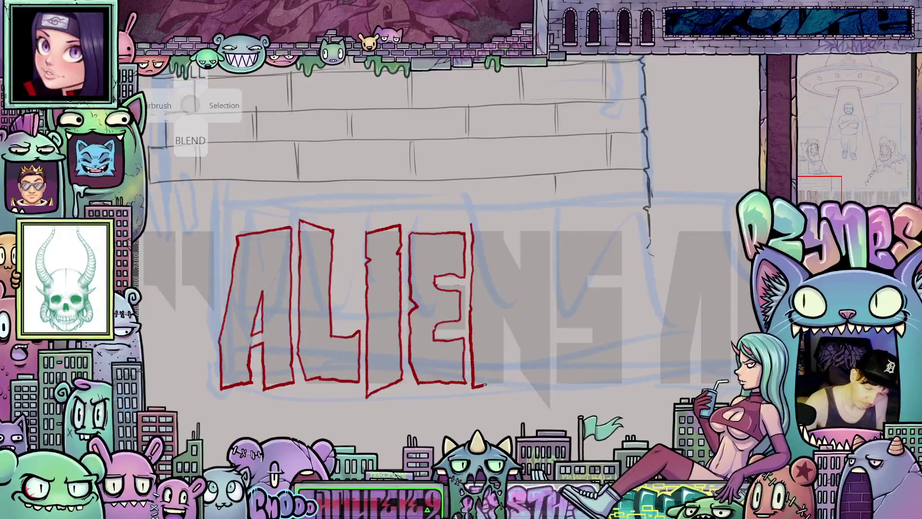
{"action": "left_click_drag", "start_coordinate": [483, 386], "coordinate": [503, 383]}
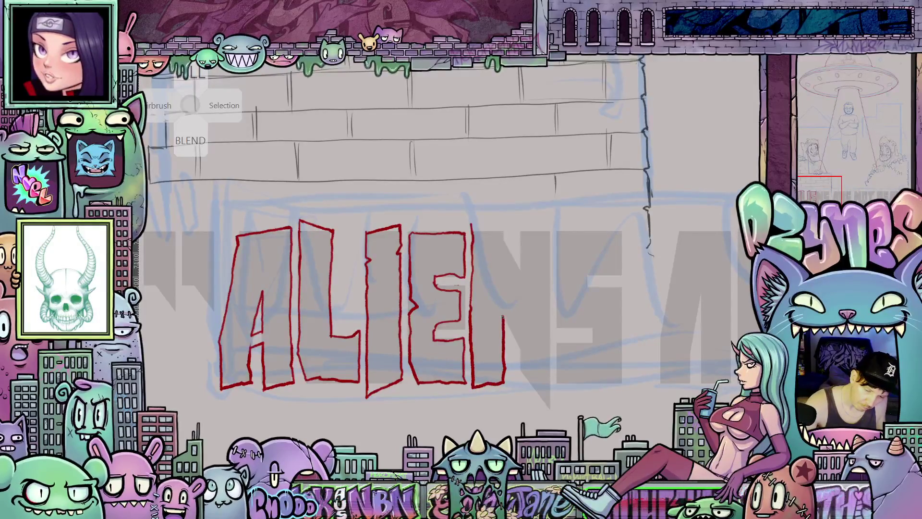
{"action": "mouse_move", "coordinate": [518, 342]}
{"action": "left_mouse_down"}
{"action": "mouse_move", "coordinate": [530, 390]}
{"action": "mouse_move", "coordinate": [549, 355]}
{"action": "left_mouse_up"}
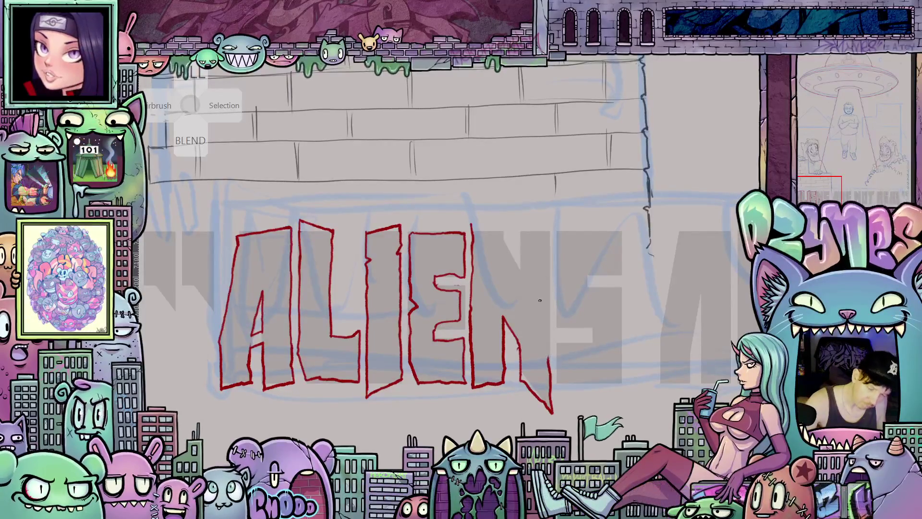
{"action": "left_click_drag", "start_coordinate": [549, 308], "coordinate": [549, 224]}
{"action": "left_click_drag", "start_coordinate": [520, 270], "coordinate": [521, 231]}
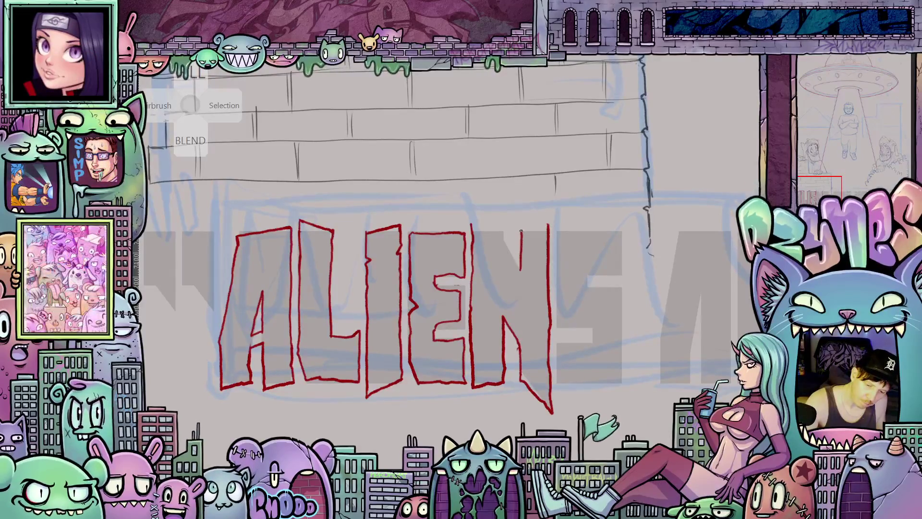
{"action": "left_click_drag", "start_coordinate": [523, 272], "coordinate": [499, 236]}
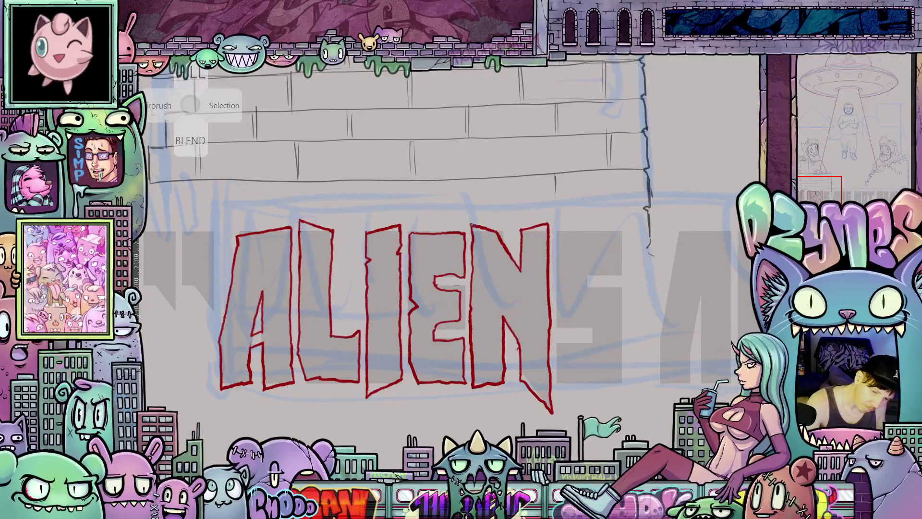
{"action": "left_click_drag", "start_coordinate": [650, 409], "coordinate": [593, 361]}
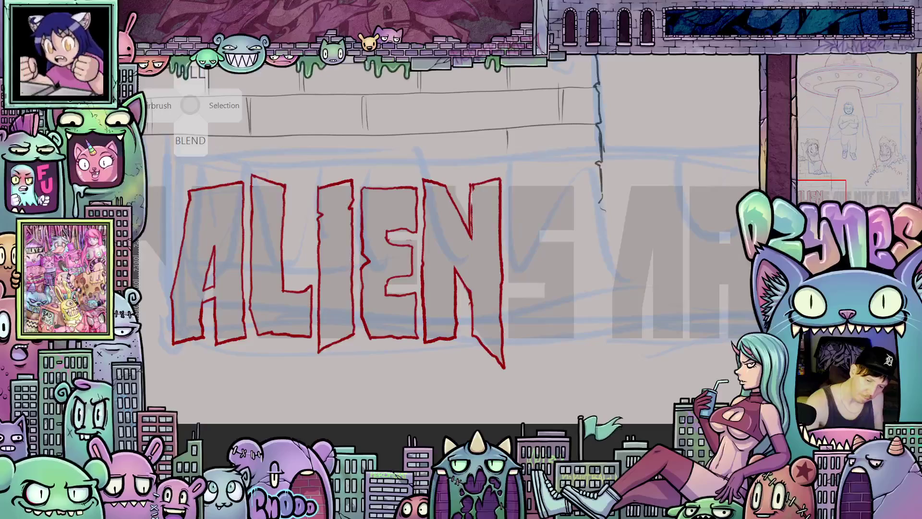
- Outline the opening quote mark and its tail in red
{"action": "mouse_move", "coordinate": [596, 301]}
{"action": "left_mouse_down"}
{"action": "mouse_move", "coordinate": [639, 331]}
{"action": "mouse_move", "coordinate": [516, 367]}
{"action": "mouse_move", "coordinate": [500, 395]}
{"action": "mouse_move", "coordinate": [538, 408]}
{"action": "mouse_move", "coordinate": [518, 408]}
{"action": "mouse_move", "coordinate": [507, 393]}
{"action": "left_mouse_up"}
{"action": "scroll", "coordinate": [641, 327], "scroll_direction": "down", "scroll_amount": 5}
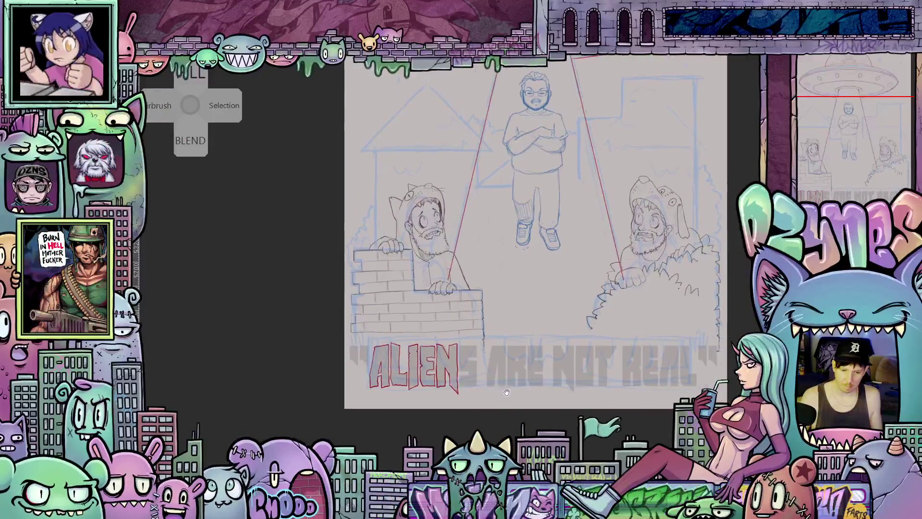
{"action": "scroll", "coordinate": [394, 378], "scroll_direction": "up", "scroll_amount": 5}
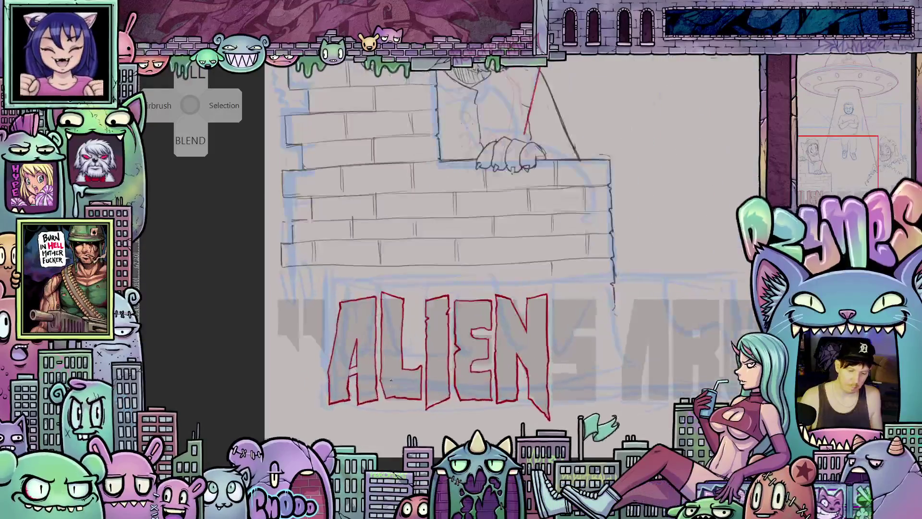
{"action": "scroll", "coordinate": [391, 380], "scroll_direction": "up", "scroll_amount": 2}
{"action": "scroll", "coordinate": [460, 380], "scroll_direction": "up", "scroll_amount": 3}
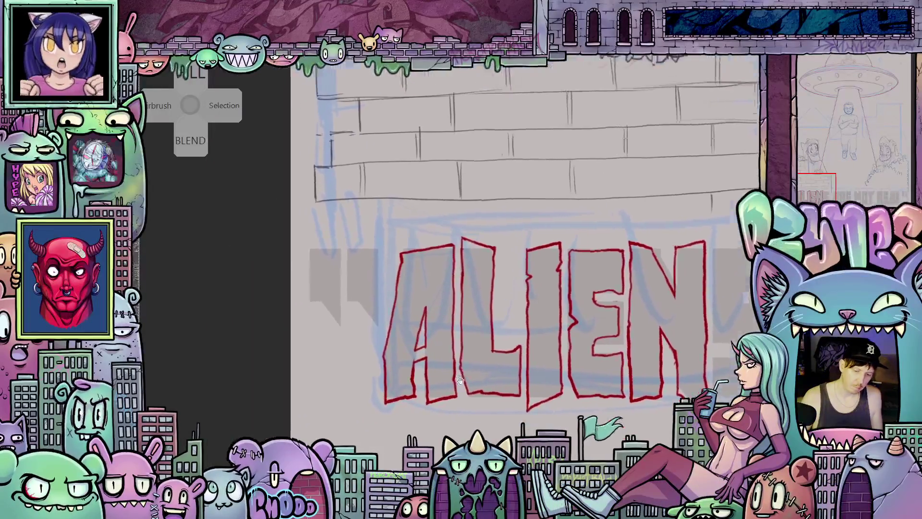
{"action": "left_click_drag", "start_coordinate": [460, 380], "coordinate": [468, 388]}
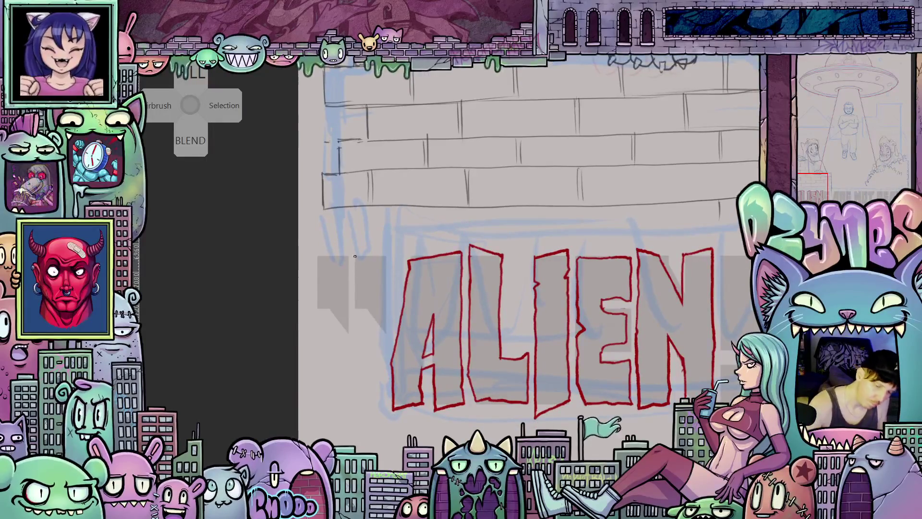
{"action": "left_click_drag", "start_coordinate": [355, 257], "coordinate": [357, 262]}
{"action": "mouse_move", "coordinate": [358, 296]}
{"action": "left_mouse_down"}
{"action": "mouse_move", "coordinate": [382, 327]}
{"action": "mouse_move", "coordinate": [384, 270]}
{"action": "left_mouse_up"}
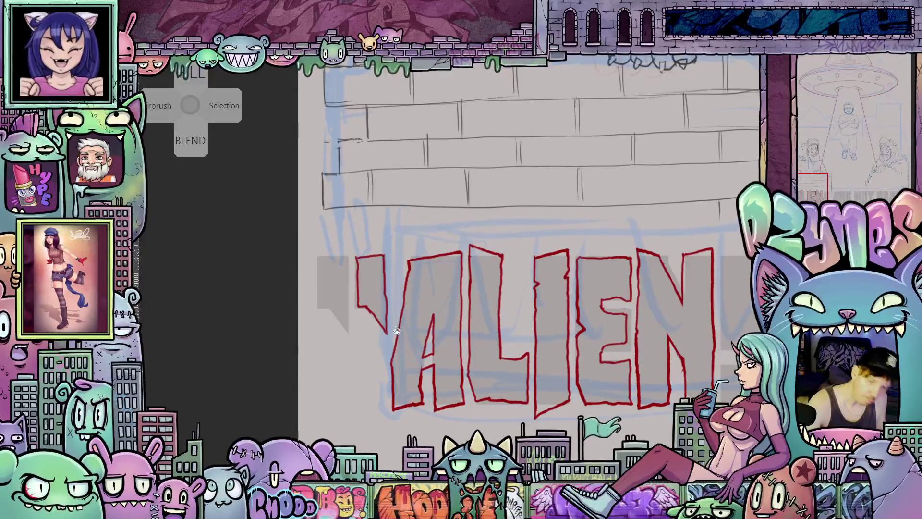
- Review the whole caption, then undo the stray red stroke on the I's left edge
{"action": "mouse_move", "coordinate": [410, 343]}
{"action": "left_mouse_down"}
{"action": "mouse_move", "coordinate": [423, 300]}
{"action": "mouse_move", "coordinate": [357, 280]}
{"action": "left_mouse_up"}
{"action": "scroll", "coordinate": [410, 338], "scroll_direction": "down", "scroll_amount": 5}
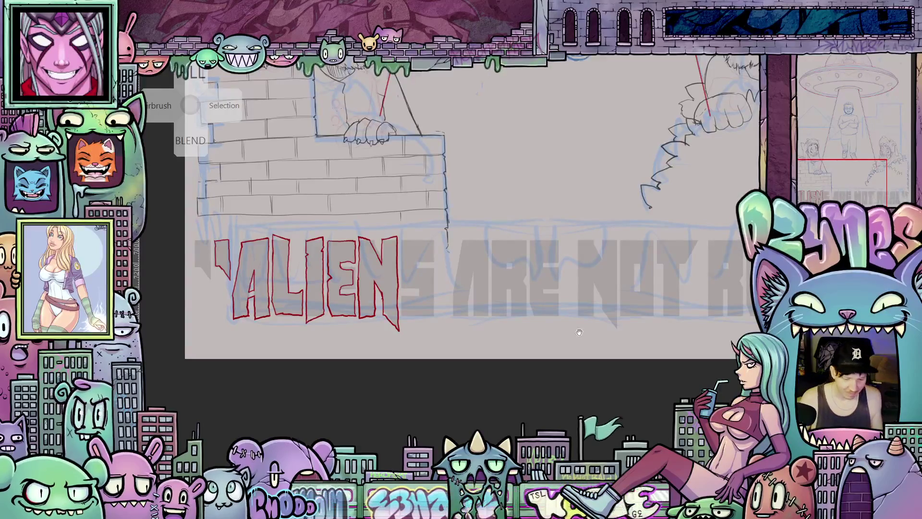
{"action": "mouse_move", "coordinate": [579, 332]}
{"action": "left_mouse_down"}
{"action": "mouse_move", "coordinate": [445, 328]}
{"action": "mouse_move", "coordinate": [439, 344]}
{"action": "mouse_move", "coordinate": [379, 340]}
{"action": "mouse_move", "coordinate": [426, 347]}
{"action": "left_mouse_up"}
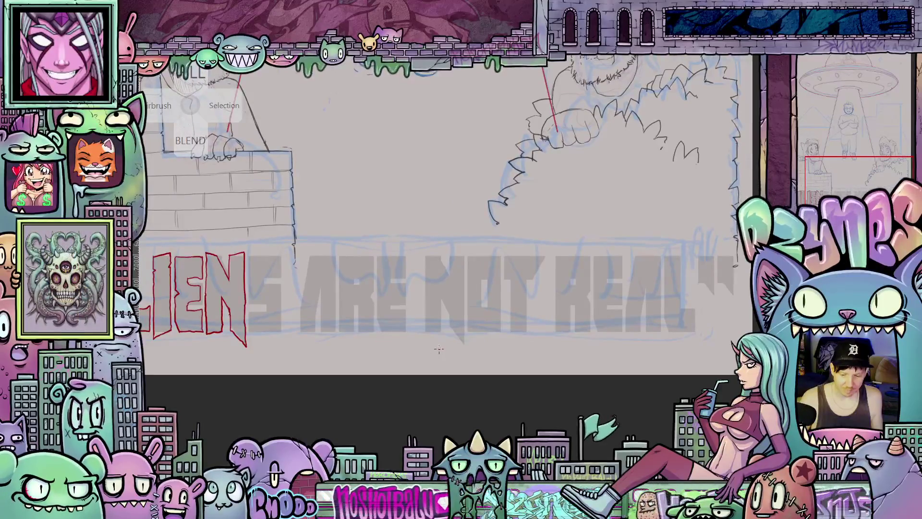
{"action": "scroll", "coordinate": [439, 349], "scroll_direction": "down", "scroll_amount": 2}
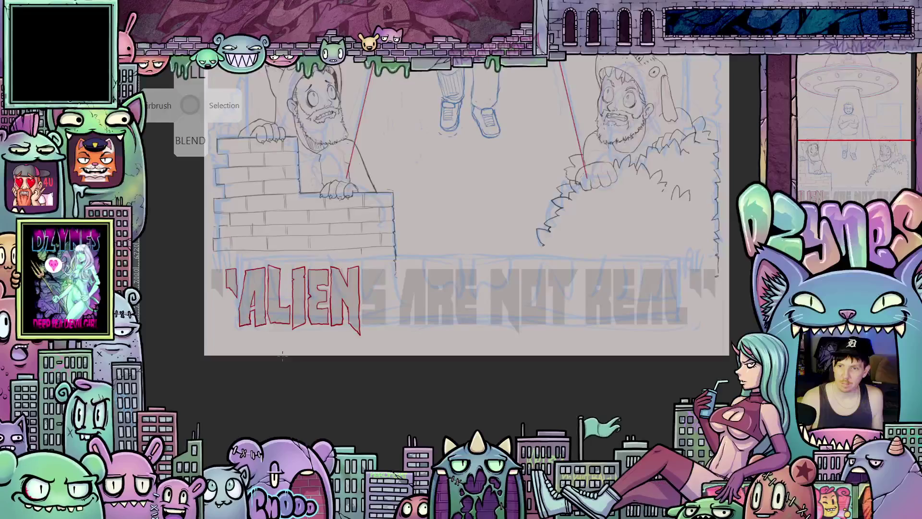
{"action": "scroll", "coordinate": [261, 347], "scroll_direction": "up", "scroll_amount": 5}
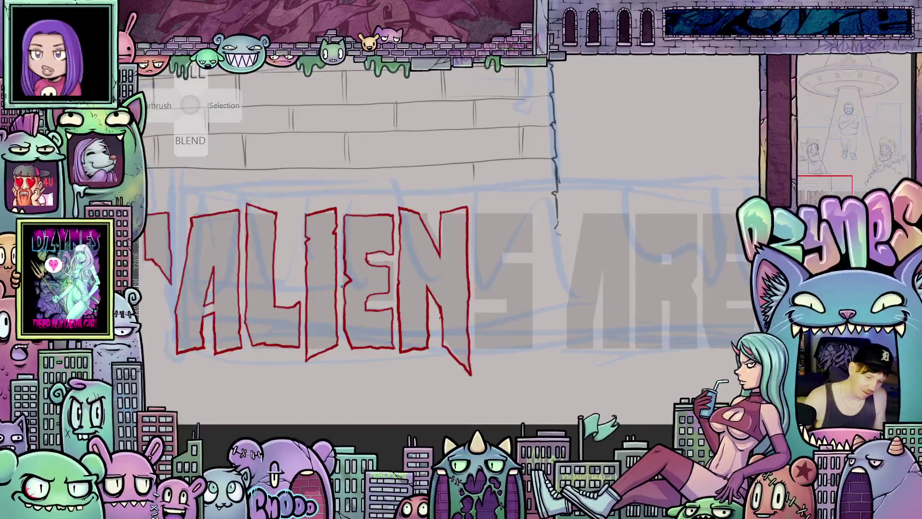
{"action": "scroll", "coordinate": [341, 287], "scroll_direction": "left", "scroll_amount": 3}
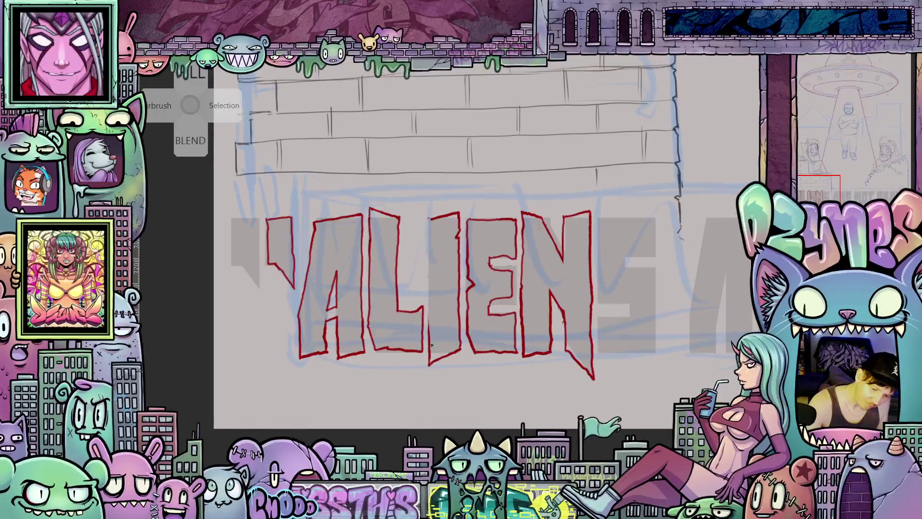
{"action": "key", "text": "ctrl+z"}
{"action": "key", "text": "ctrl+z"}
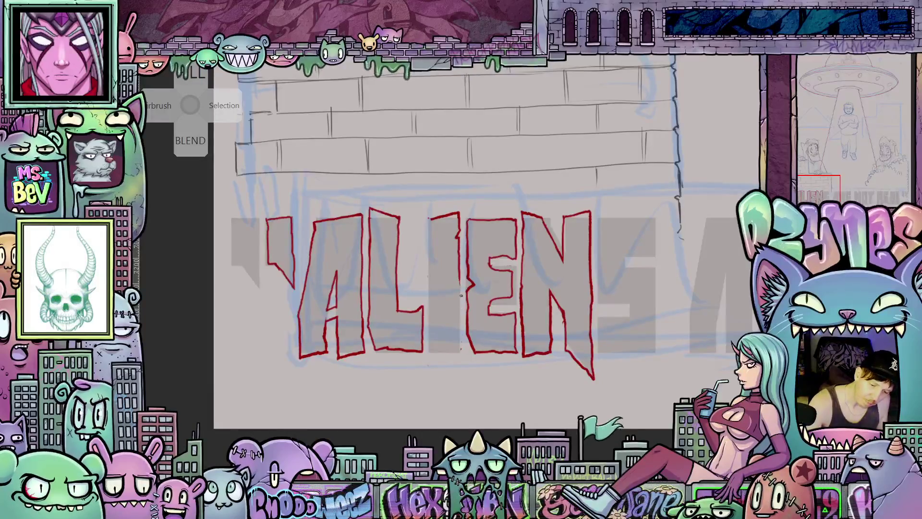
- Redraw the I of ALIEN as a red carrot with a spiky leafy top and ridge lines
{"action": "left_click_drag", "start_coordinate": [442, 217], "coordinate": [453, 214]}
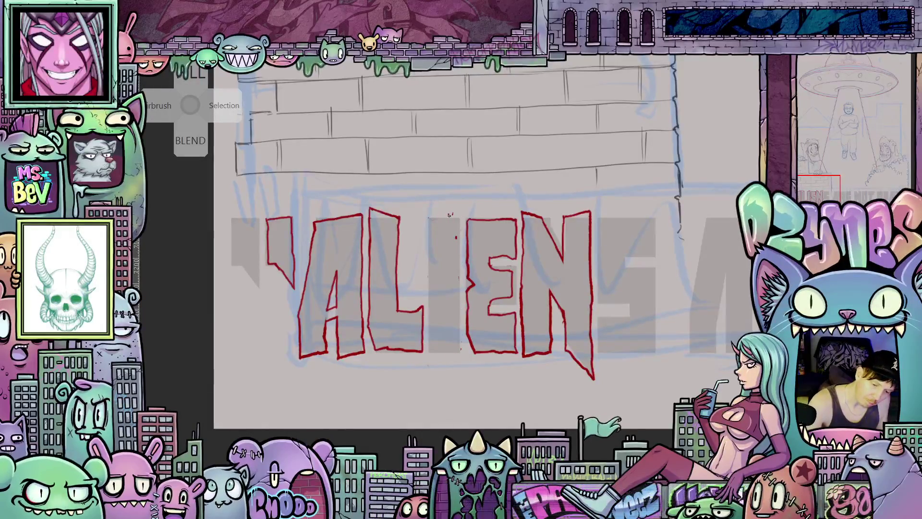
{"action": "key", "text": "ctrl+z"}
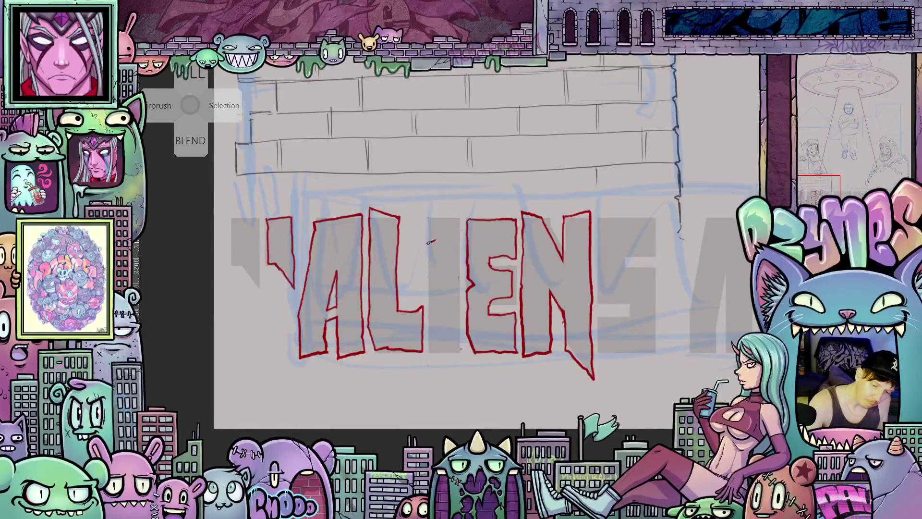
{"action": "mouse_move", "coordinate": [435, 240]}
{"action": "left_mouse_down"}
{"action": "mouse_move", "coordinate": [424, 251]}
{"action": "mouse_move", "coordinate": [430, 294]}
{"action": "left_mouse_up"}
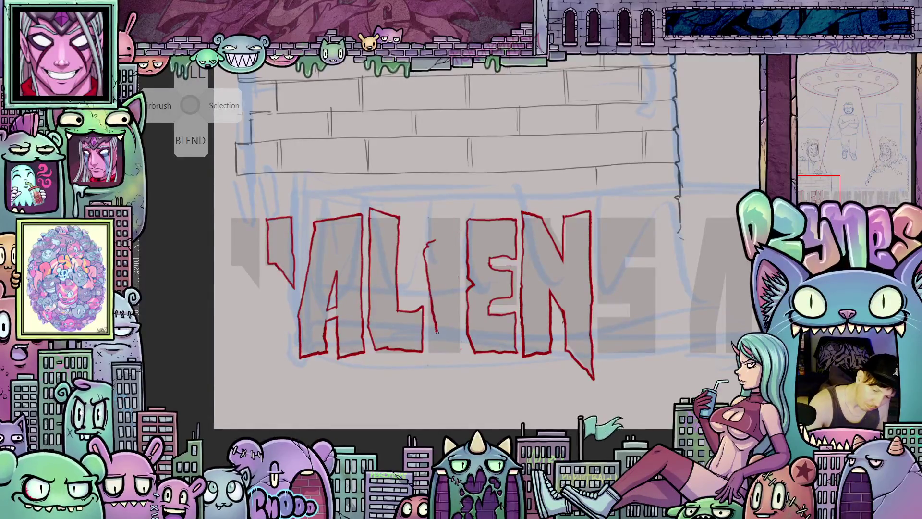
{"action": "mouse_move", "coordinate": [437, 331]}
{"action": "left_mouse_down"}
{"action": "mouse_move", "coordinate": [442, 356]}
{"action": "mouse_move", "coordinate": [452, 332]}
{"action": "left_mouse_up"}
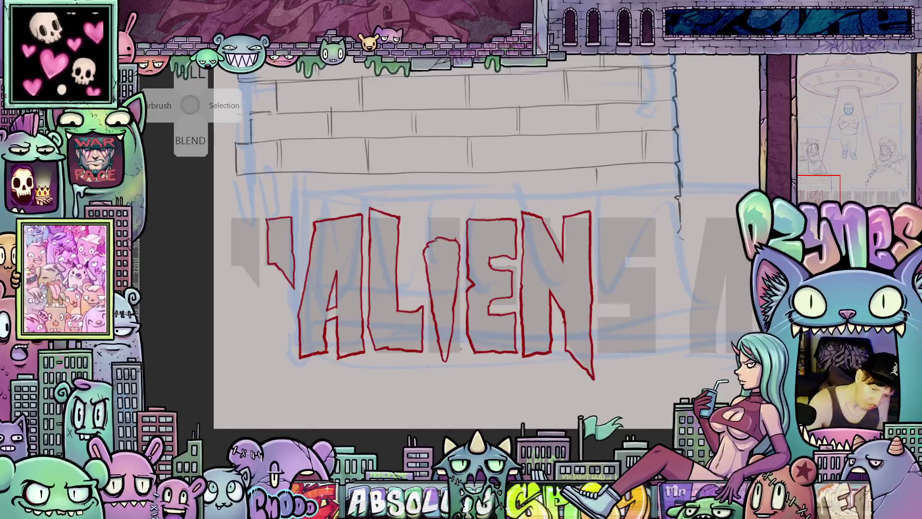
{"action": "left_click_drag", "start_coordinate": [438, 234], "coordinate": [447, 235]}
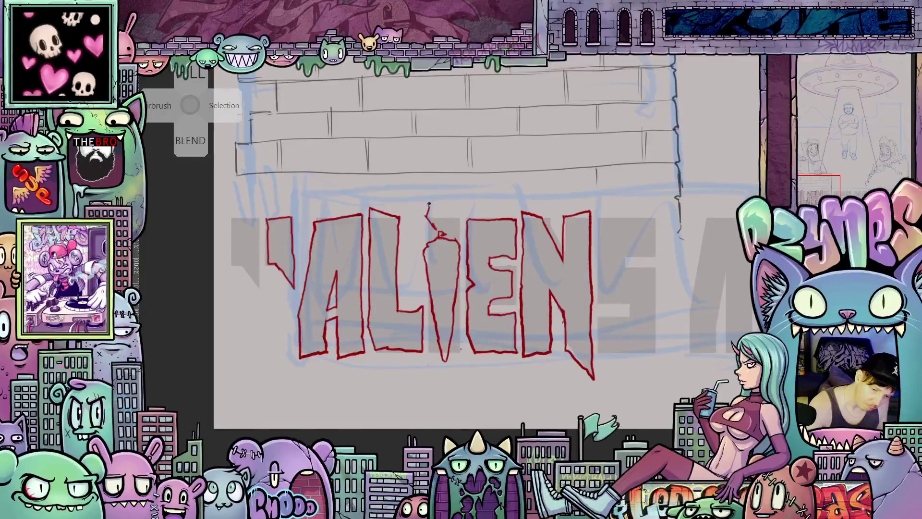
{"action": "mouse_move", "coordinate": [429, 203]}
{"action": "left_mouse_down"}
{"action": "mouse_move", "coordinate": [446, 214]}
{"action": "mouse_move", "coordinate": [453, 202]}
{"action": "mouse_move", "coordinate": [461, 224]}
{"action": "left_mouse_up"}
{"action": "mouse_move", "coordinate": [429, 254]}
{"action": "left_mouse_down"}
{"action": "mouse_move", "coordinate": [456, 271]}
{"action": "mouse_move", "coordinate": [448, 312]}
{"action": "left_mouse_up"}
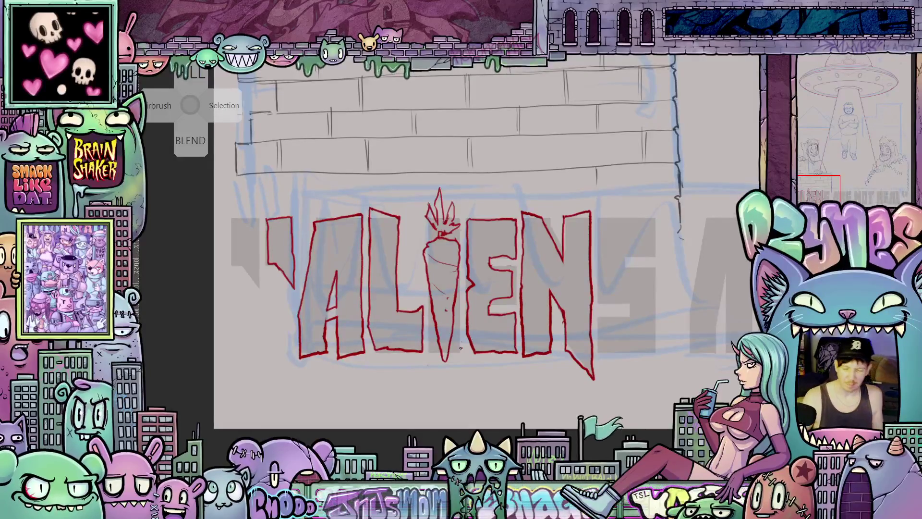
{"action": "scroll", "coordinate": [460, 347], "scroll_direction": "down", "scroll_amount": 3}
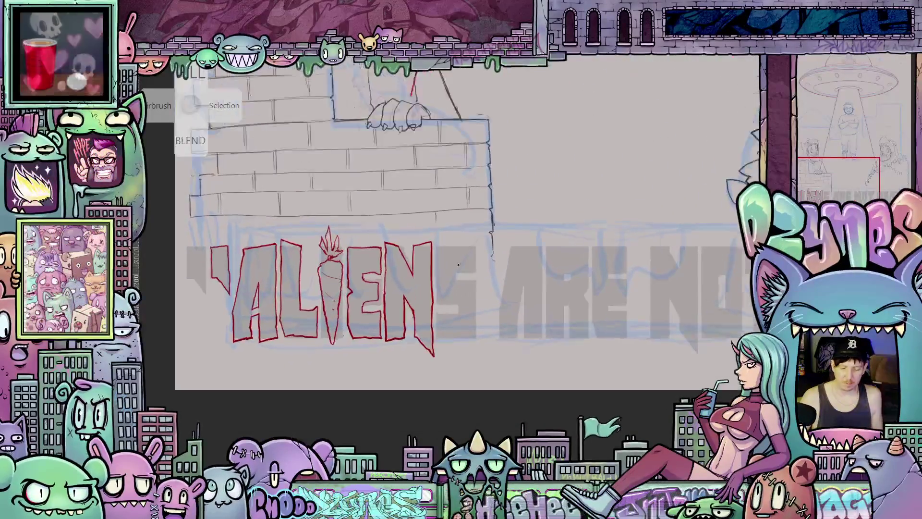
- Finish the N's right edge and outline the S of ALIENS and the A of ARE in red
{"action": "scroll", "coordinate": [458, 264], "scroll_direction": "up", "scroll_amount": 2}
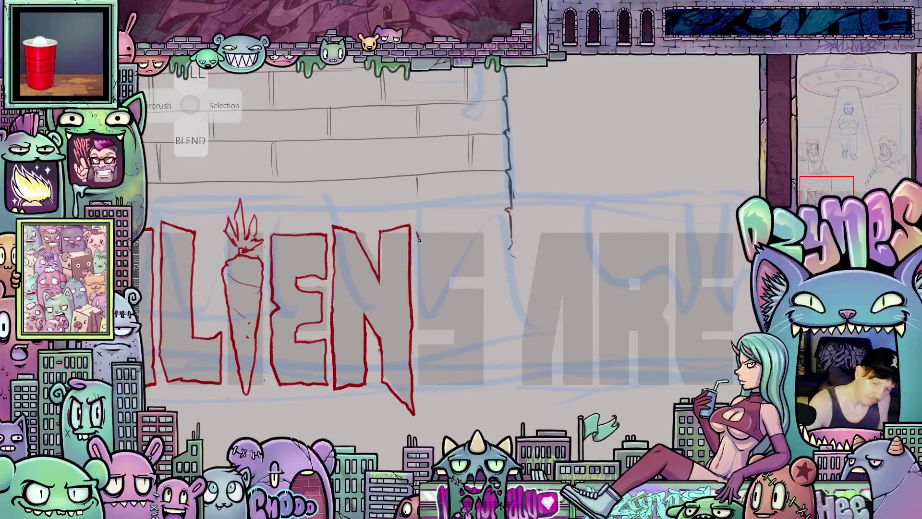
{"action": "mouse_move", "coordinate": [421, 284]}
{"action": "left_mouse_down"}
{"action": "mouse_move", "coordinate": [421, 305]}
{"action": "mouse_move", "coordinate": [456, 323]}
{"action": "left_mouse_up"}
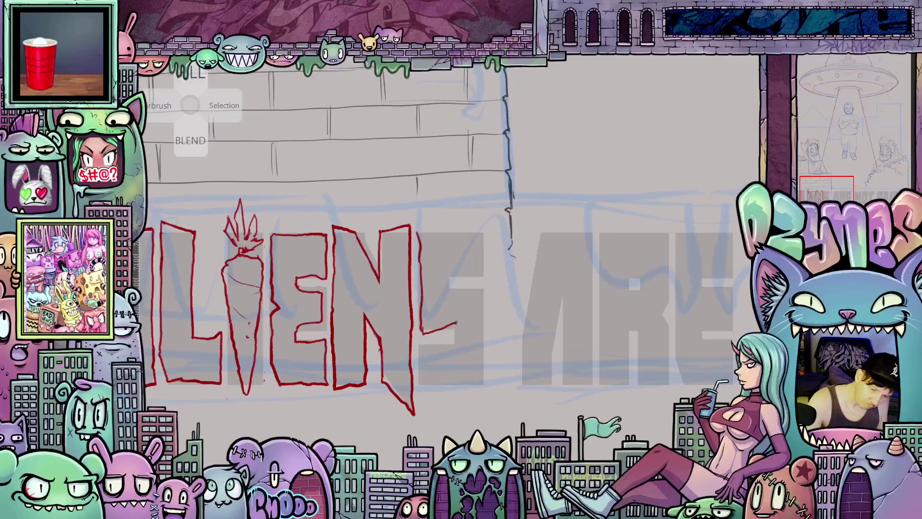
{"action": "mouse_move", "coordinate": [450, 278]}
{"action": "left_mouse_down"}
{"action": "mouse_move", "coordinate": [448, 298]}
{"action": "mouse_move", "coordinate": [481, 286]}
{"action": "mouse_move", "coordinate": [482, 390]}
{"action": "left_mouse_up"}
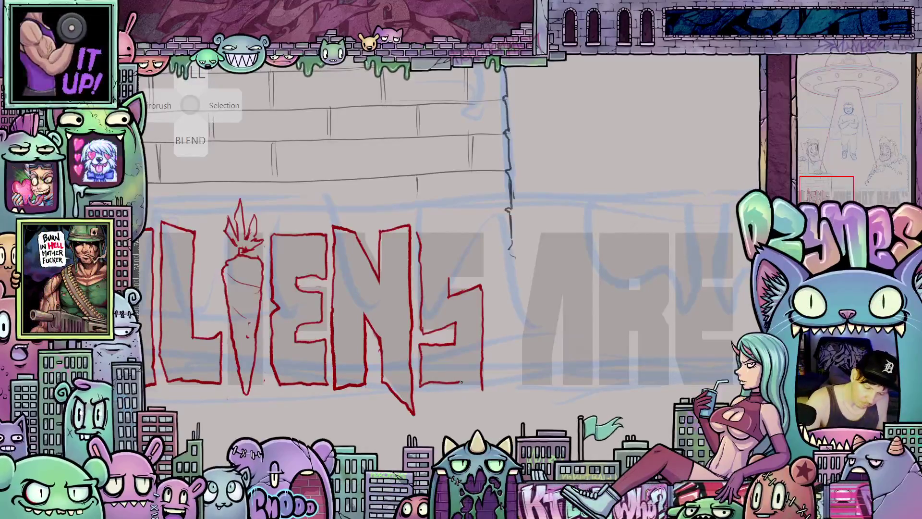
{"action": "scroll", "coordinate": [426, 383], "scroll_direction": "up", "scroll_amount": 2}
{"action": "scroll", "coordinate": [451, 359], "scroll_direction": "up", "scroll_amount": 1}
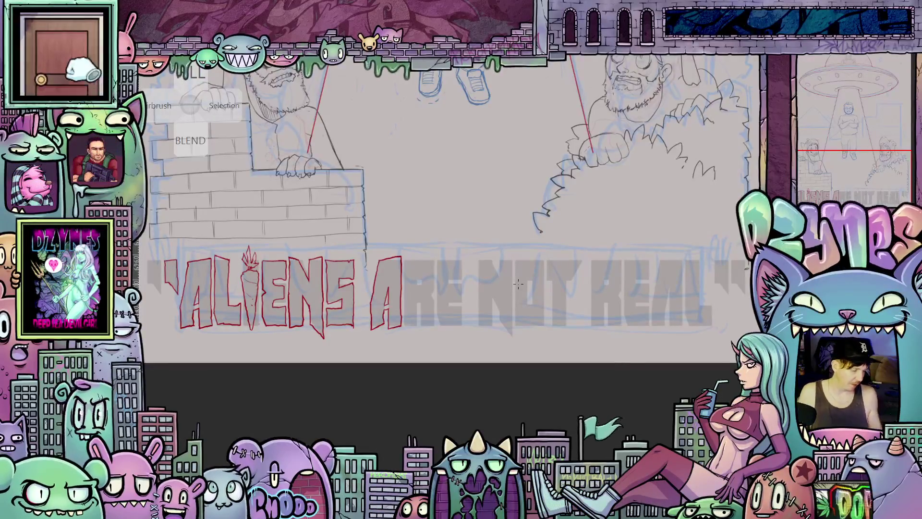
{"action": "scroll", "coordinate": [539, 272], "scroll_direction": "down", "scroll_amount": 3}
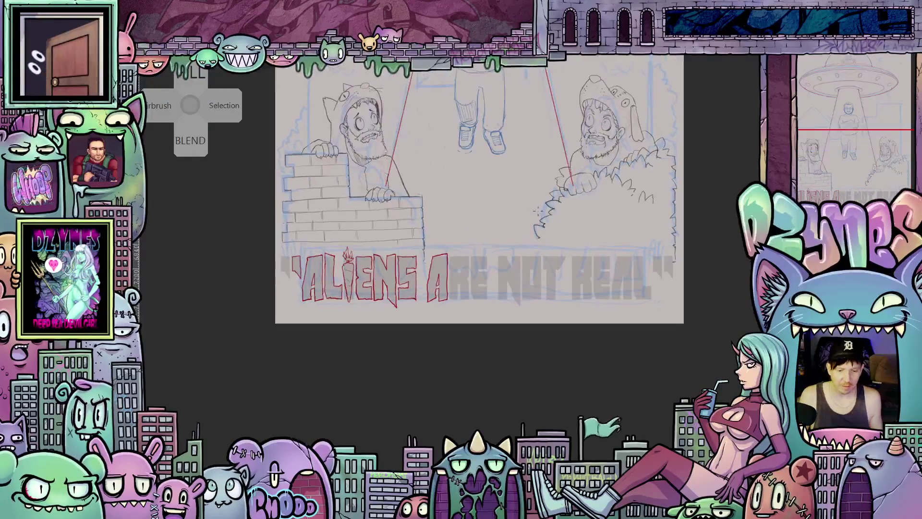
{"action": "left_click_drag", "start_coordinate": [548, 298], "coordinate": [558, 253]}
- Trace the R of ARE in red: its stem, base, top and right side, redoing one stroke
{"action": "scroll", "coordinate": [523, 346], "scroll_direction": "up", "scroll_amount": 5}
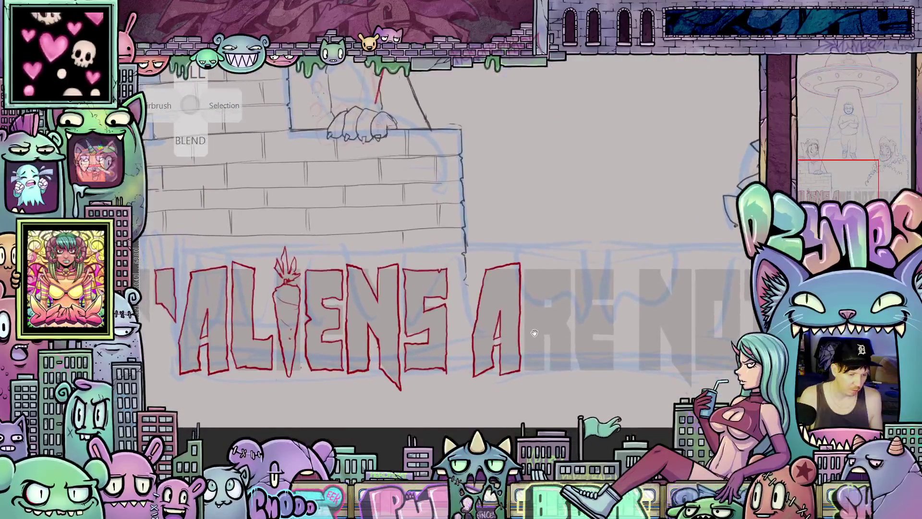
{"action": "scroll", "coordinate": [524, 346], "scroll_direction": "up", "scroll_amount": 2}
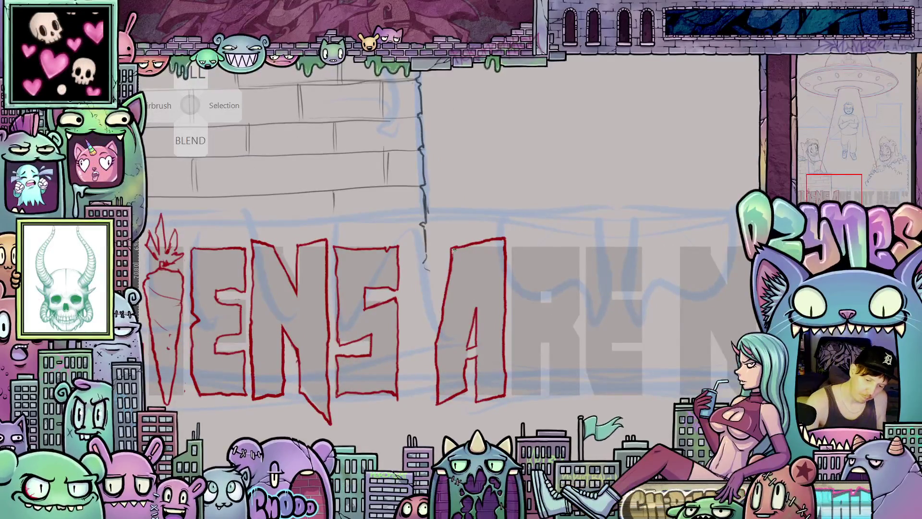
{"action": "scroll", "coordinate": [457, 248], "scroll_direction": "right", "scroll_amount": 3}
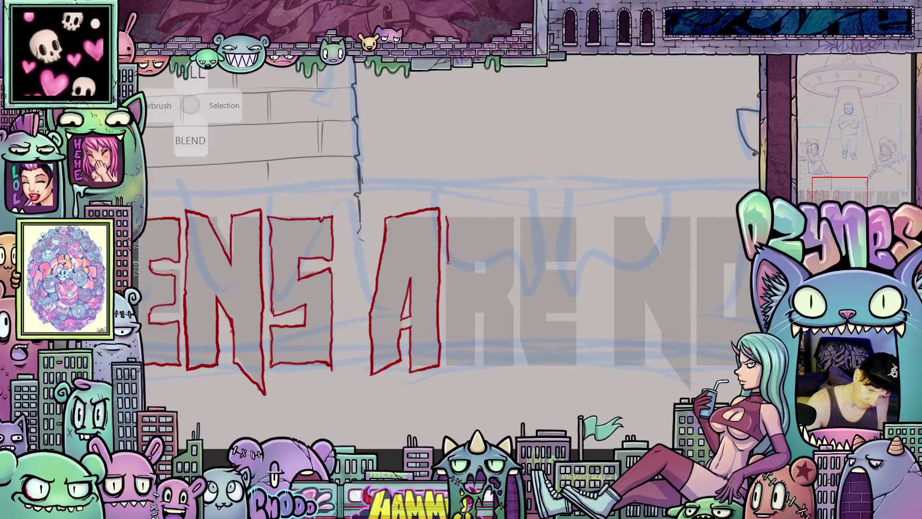
{"action": "left_click_drag", "start_coordinate": [448, 262], "coordinate": [447, 361]}
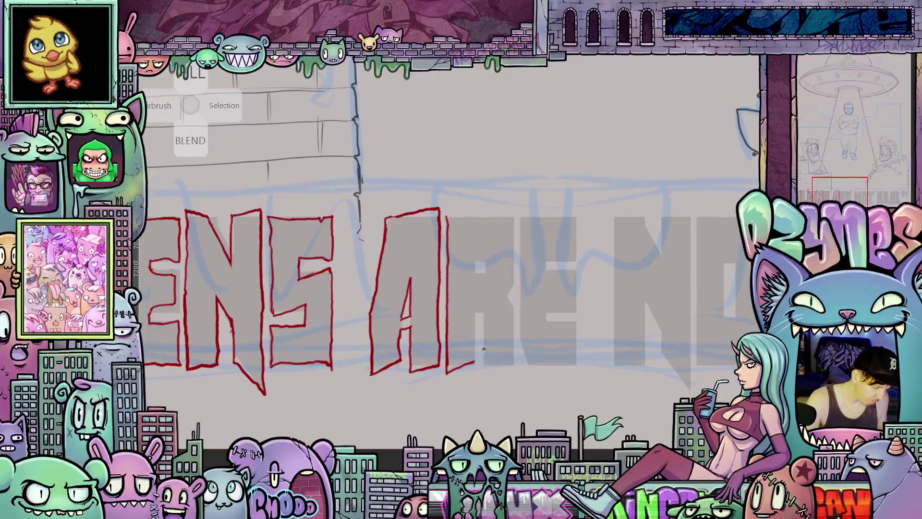
{"action": "key", "text": "ctrl+z"}
{"action": "mouse_move", "coordinate": [453, 365]}
{"action": "left_mouse_down"}
{"action": "mouse_move", "coordinate": [475, 359]}
{"action": "mouse_move", "coordinate": [475, 322]}
{"action": "mouse_move", "coordinate": [486, 382]}
{"action": "mouse_move", "coordinate": [507, 366]}
{"action": "mouse_move", "coordinate": [512, 299]}
{"action": "left_mouse_up"}
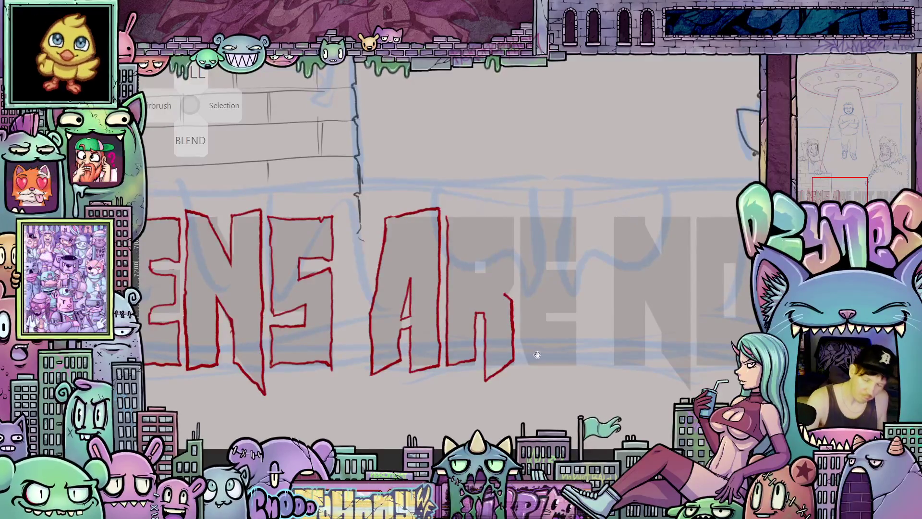
{"action": "left_click_drag", "start_coordinate": [537, 355], "coordinate": [550, 422]}
{"action": "mouse_move", "coordinate": [461, 282]}
{"action": "left_mouse_down"}
{"action": "mouse_move", "coordinate": [523, 283]}
{"action": "mouse_move", "coordinate": [524, 356]}
{"action": "left_mouse_up"}
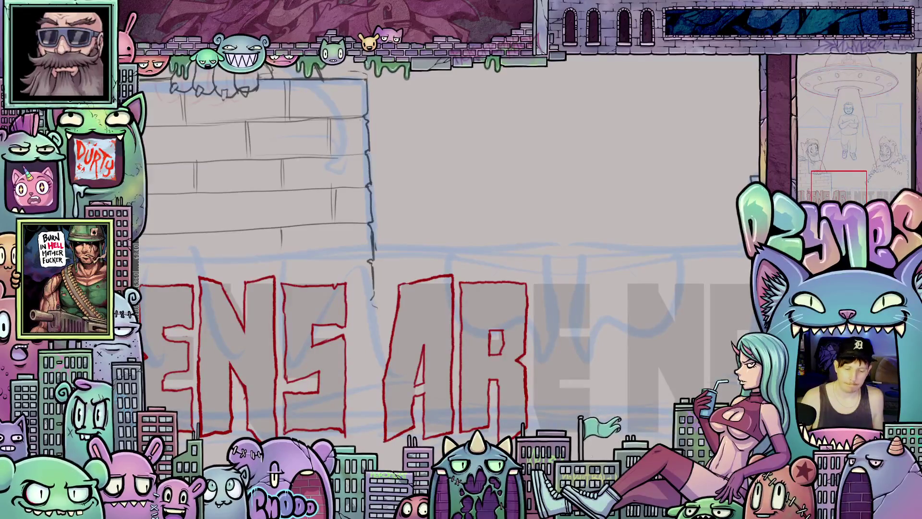
{"action": "scroll", "coordinate": [588, 364], "scroll_direction": "down", "scroll_amount": 4}
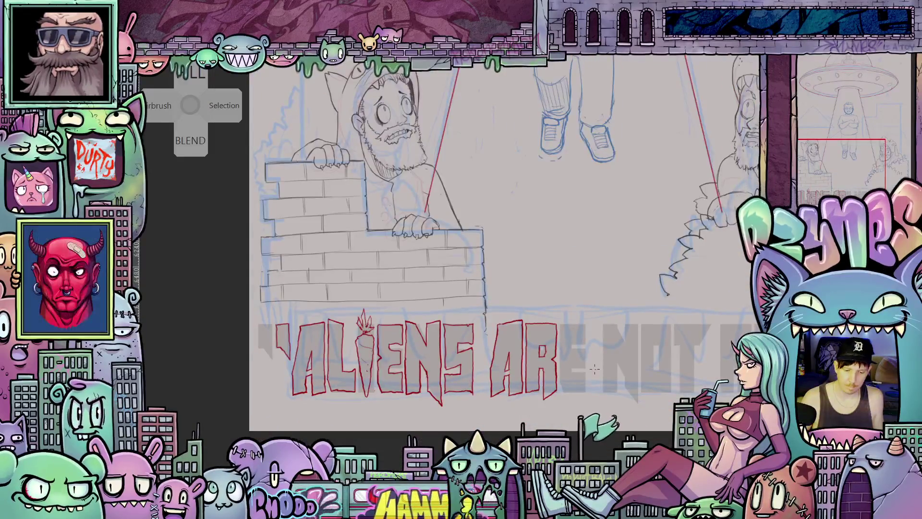
- Trace the E of ARE in red: left edge, lower and middle bars and top edge
{"action": "left_click_drag", "start_coordinate": [589, 364], "coordinate": [536, 352]}
{"action": "scroll", "coordinate": [536, 352], "scroll_direction": "up", "scroll_amount": 4}
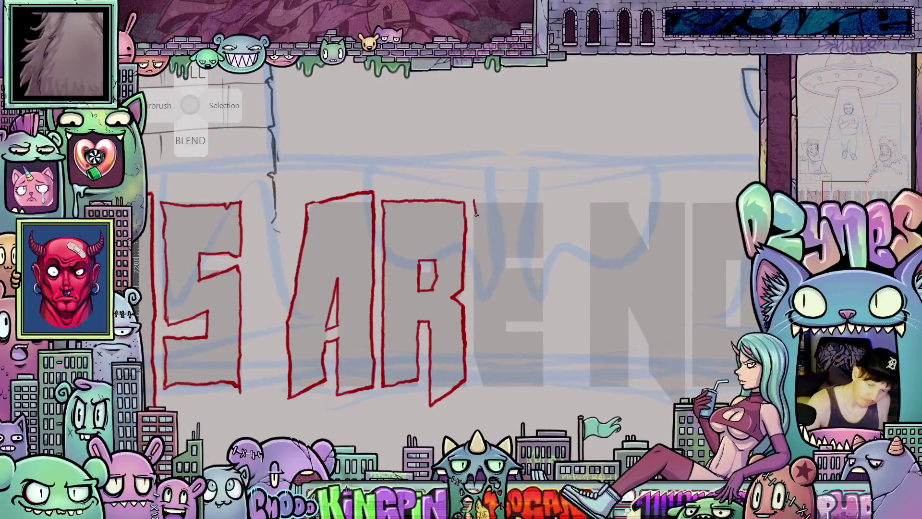
{"action": "left_click_drag", "start_coordinate": [476, 214], "coordinate": [475, 279]}
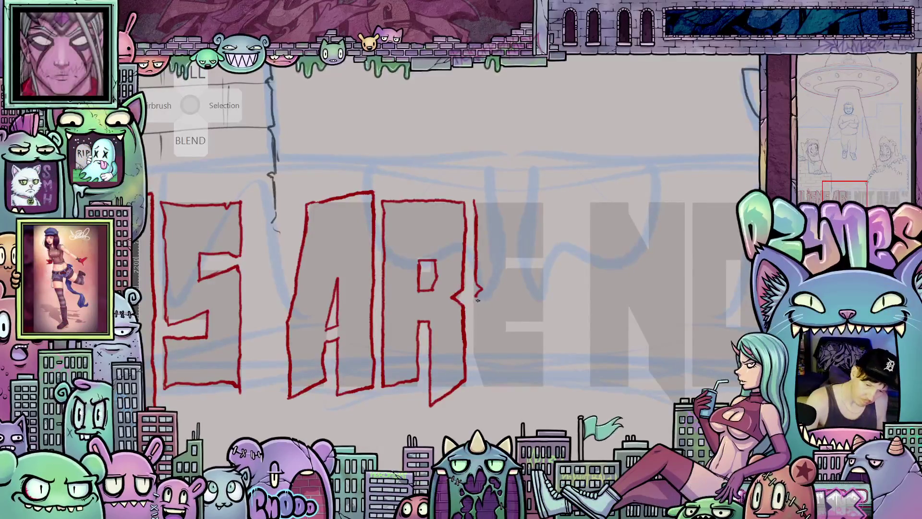
{"action": "mouse_move", "coordinate": [476, 292]}
{"action": "left_mouse_down"}
{"action": "mouse_move", "coordinate": [476, 381]}
{"action": "mouse_move", "coordinate": [547, 382]}
{"action": "mouse_move", "coordinate": [545, 331]}
{"action": "mouse_move", "coordinate": [505, 322]}
{"action": "left_mouse_up"}
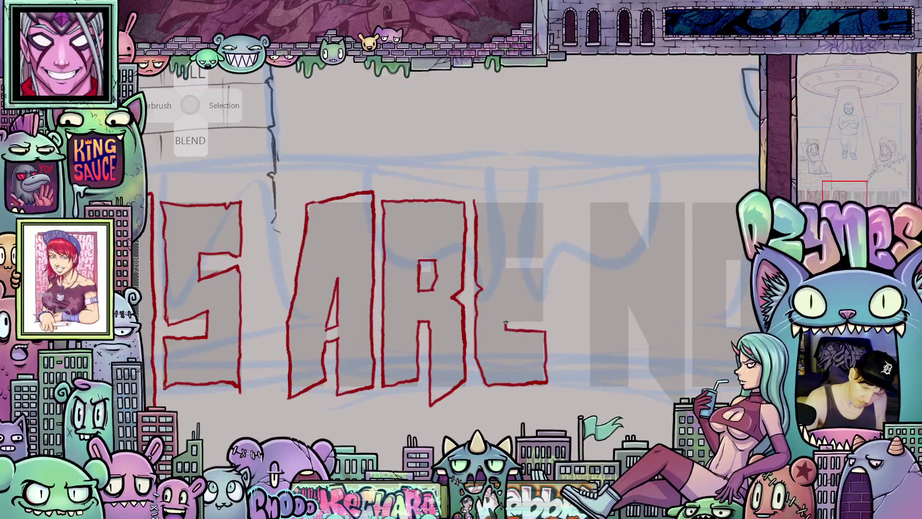
{"action": "key", "text": "ctrl+z"}
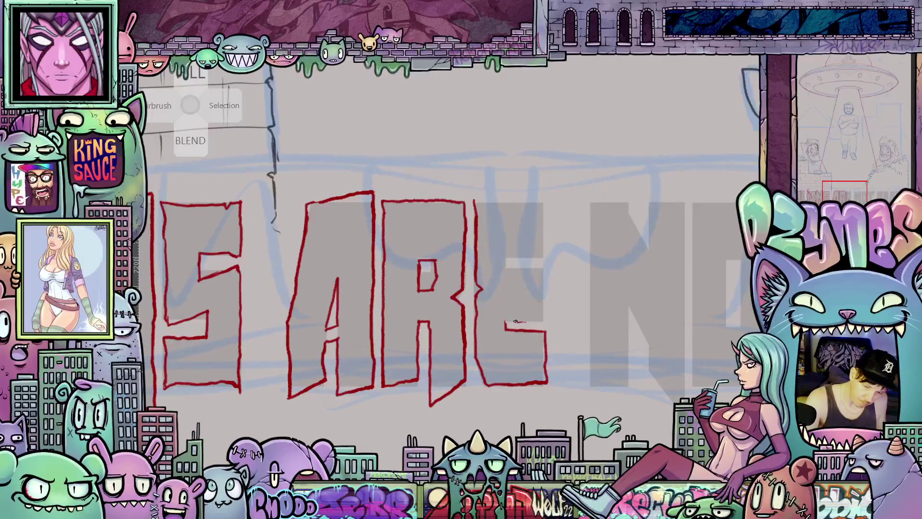
{"action": "mouse_move", "coordinate": [505, 325]}
{"action": "left_mouse_down"}
{"action": "mouse_move", "coordinate": [505, 312]}
{"action": "mouse_move", "coordinate": [528, 313]}
{"action": "left_mouse_up"}
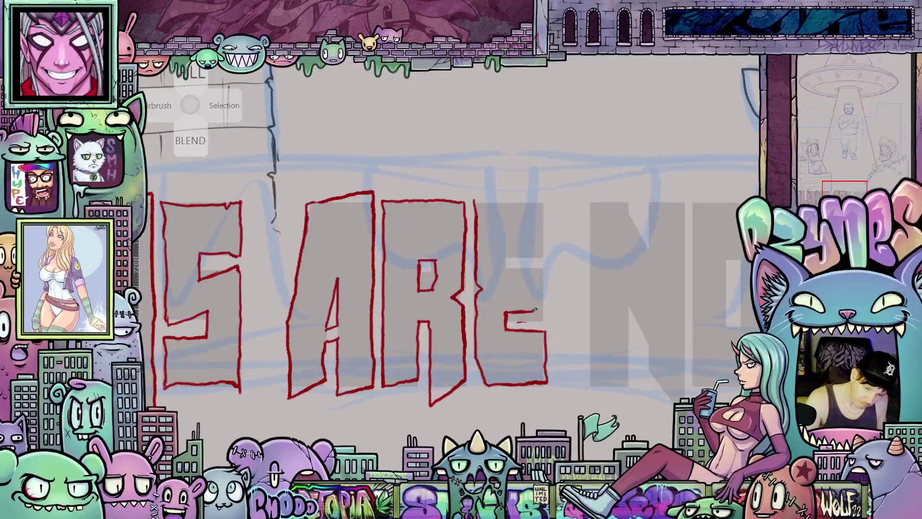
{"action": "left_click_drag", "start_coordinate": [532, 279], "coordinate": [518, 278]}
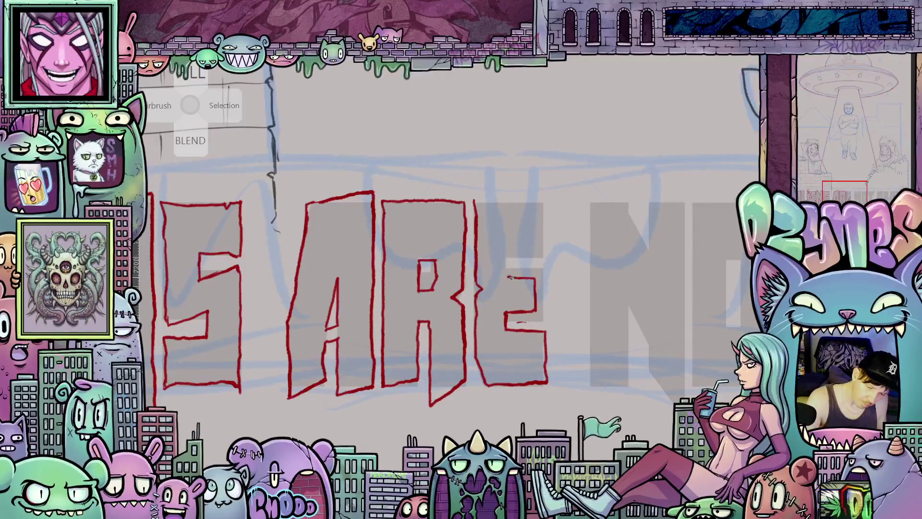
{"action": "left_click_drag", "start_coordinate": [526, 255], "coordinate": [544, 196]}
{"action": "left_click_drag", "start_coordinate": [478, 200], "coordinate": [547, 192]}
{"action": "scroll", "coordinate": [435, 256], "scroll_direction": "down", "scroll_amount": 4}
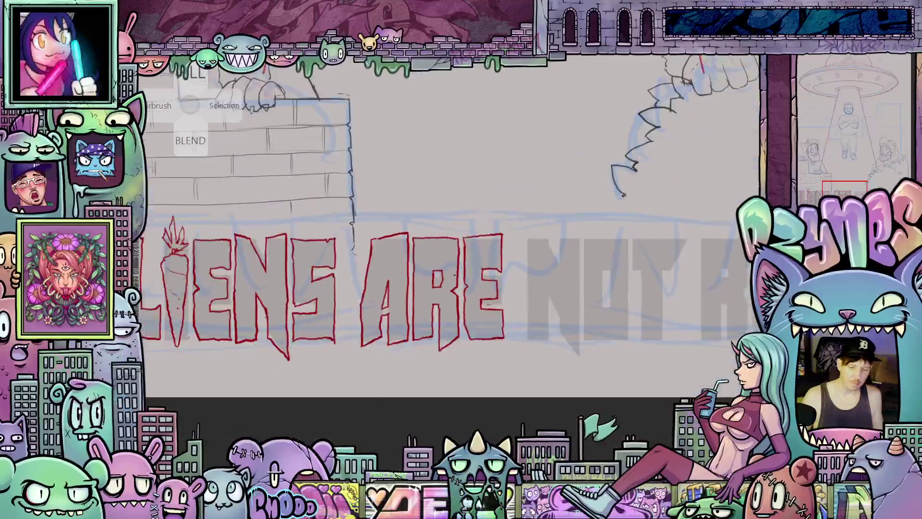
- Trace the N of NOT in red: left side, diagonal, right side and top
{"action": "left_click_drag", "start_coordinate": [537, 318], "coordinate": [497, 322]}
{"action": "scroll", "coordinate": [495, 295], "scroll_direction": "up", "scroll_amount": 3}
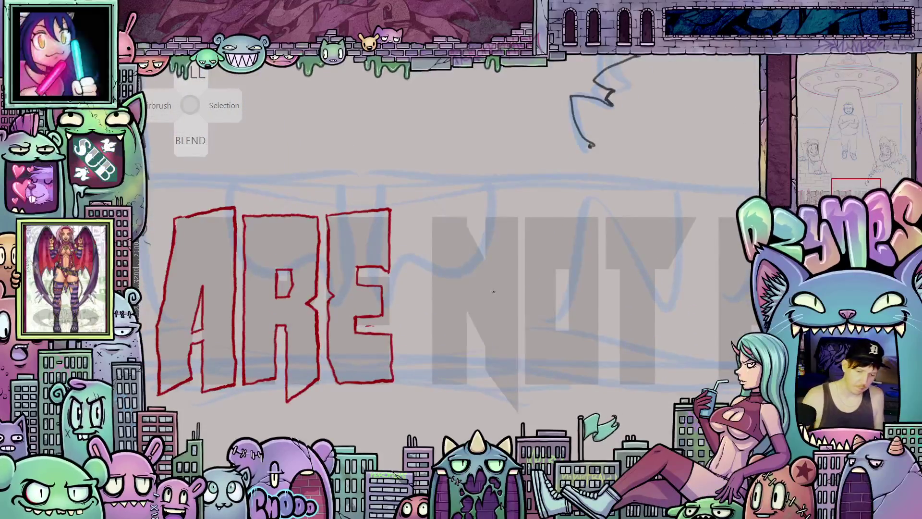
{"action": "left_click_drag", "start_coordinate": [431, 216], "coordinate": [433, 369]}
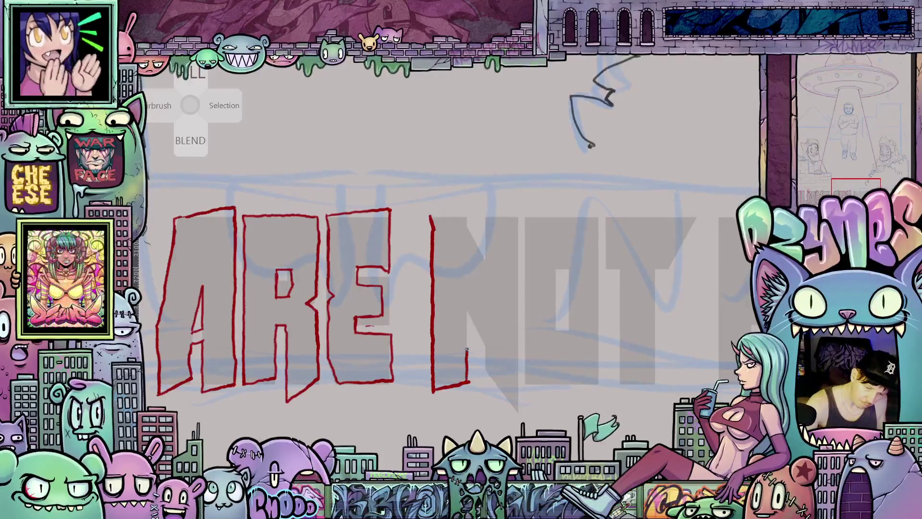
{"action": "mouse_move", "coordinate": [468, 380]}
{"action": "left_mouse_down"}
{"action": "mouse_move", "coordinate": [466, 312]}
{"action": "mouse_move", "coordinate": [478, 330]}
{"action": "left_mouse_up"}
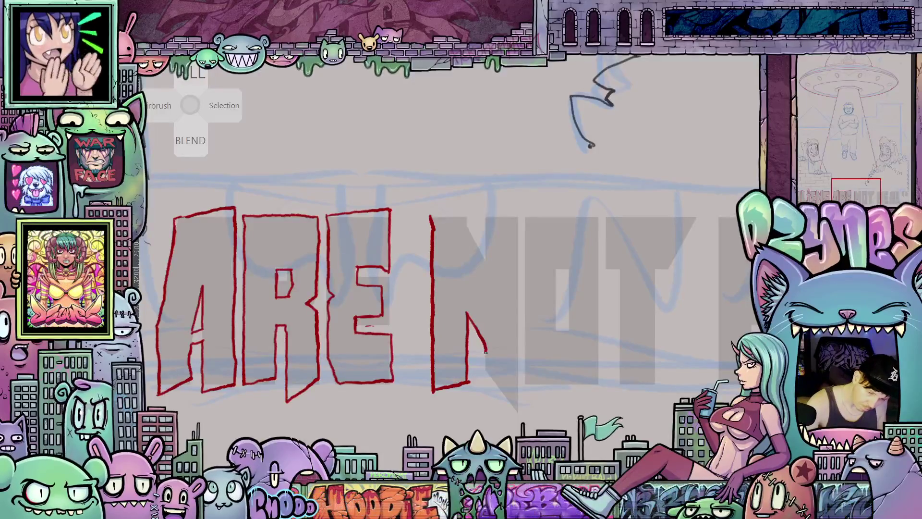
{"action": "left_click_drag", "start_coordinate": [485, 376], "coordinate": [514, 406]}
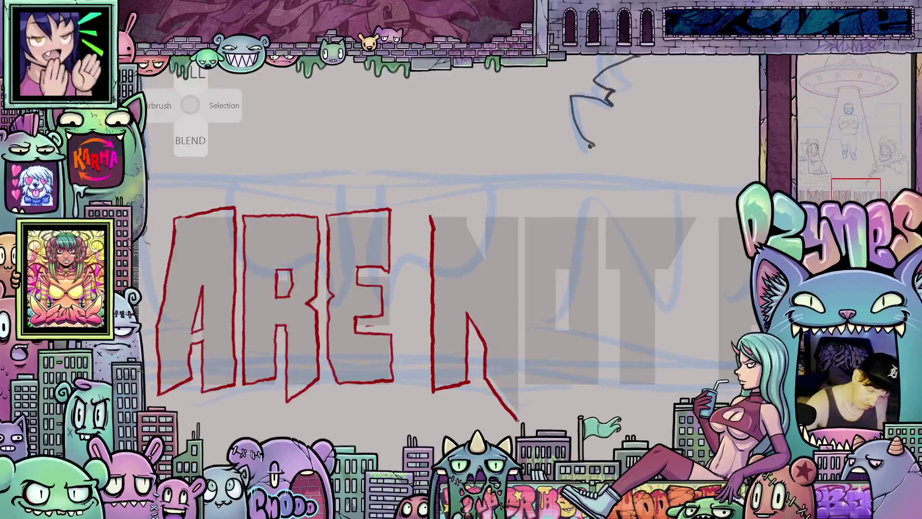
{"action": "left_click_drag", "start_coordinate": [518, 372], "coordinate": [514, 208]}
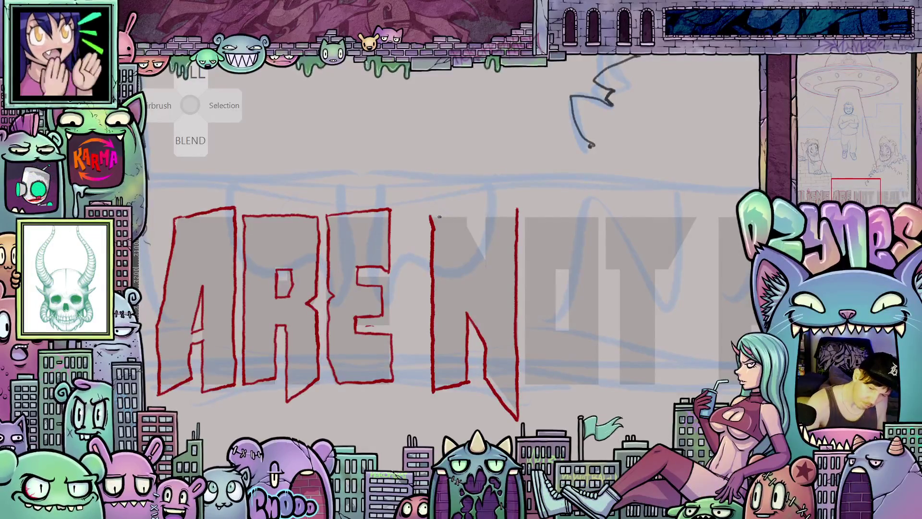
{"action": "mouse_move", "coordinate": [429, 217]}
{"action": "left_mouse_down"}
{"action": "mouse_move", "coordinate": [465, 220]}
{"action": "mouse_move", "coordinate": [484, 269]}
{"action": "mouse_move", "coordinate": [487, 217]}
{"action": "left_mouse_up"}
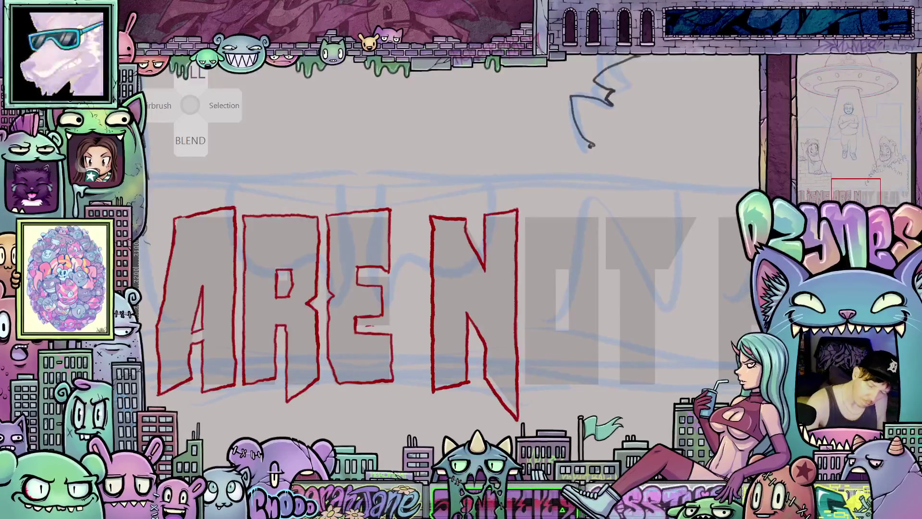
{"action": "left_click_drag", "start_coordinate": [485, 333], "coordinate": [466, 334]}
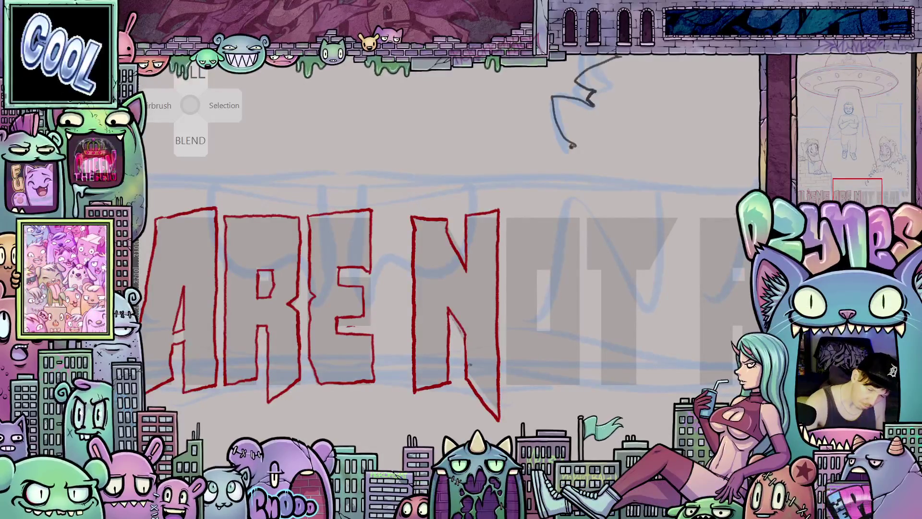
{"action": "left_click_drag", "start_coordinate": [549, 334], "coordinate": [522, 339]}
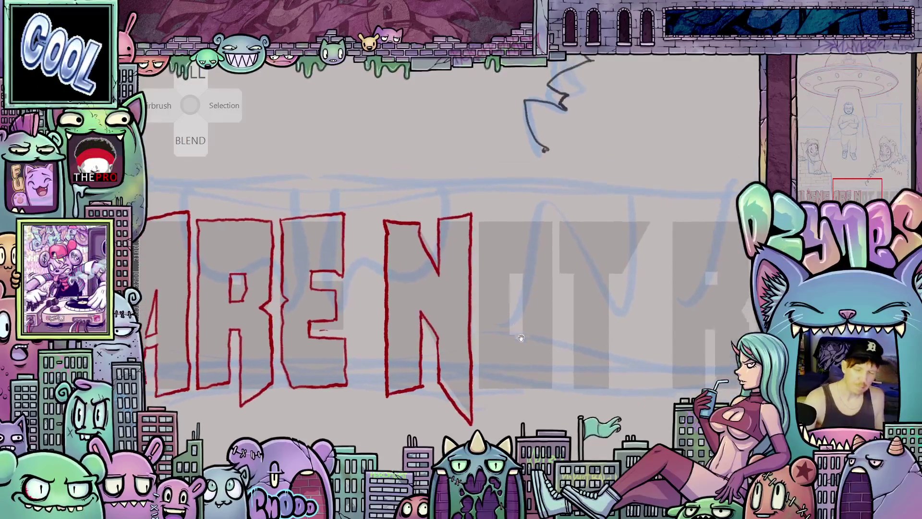
- Trace the O of NOT in red, including its sides, top edge and inner hole
{"action": "left_click_drag", "start_coordinate": [479, 221], "coordinate": [479, 282]}
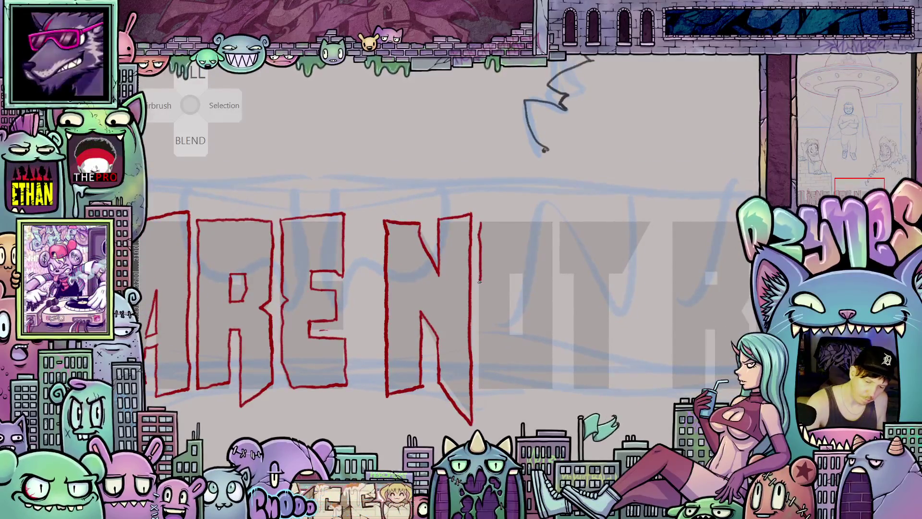
{"action": "left_click_drag", "start_coordinate": [479, 348], "coordinate": [490, 391]}
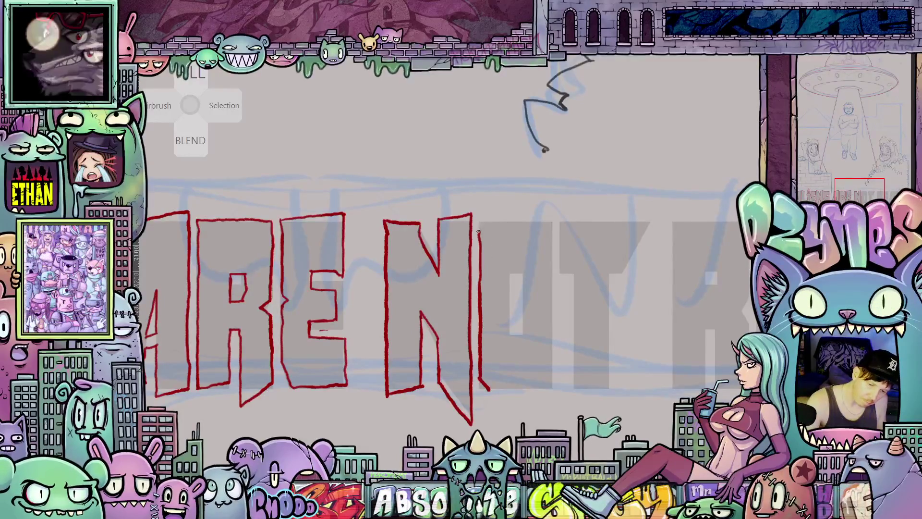
{"action": "left_click_drag", "start_coordinate": [479, 232], "coordinate": [489, 222]}
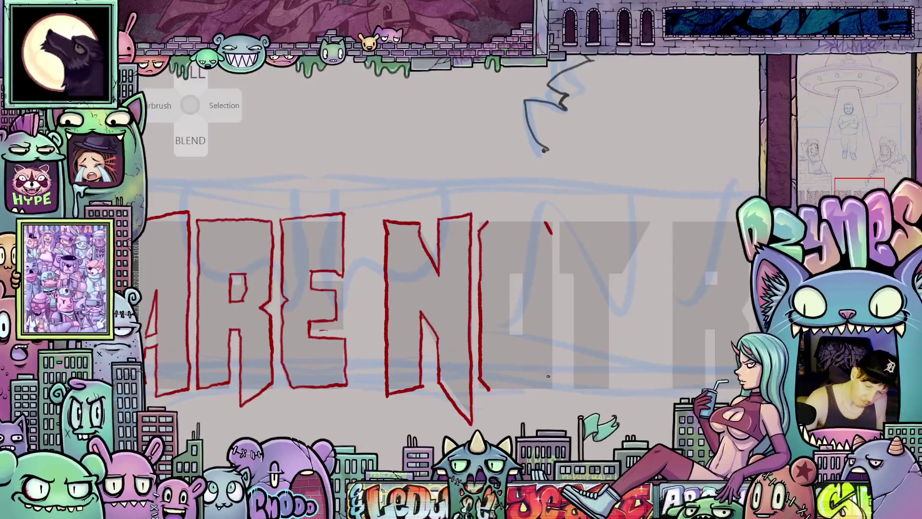
{"action": "left_click_drag", "start_coordinate": [551, 234], "coordinate": [551, 270]}
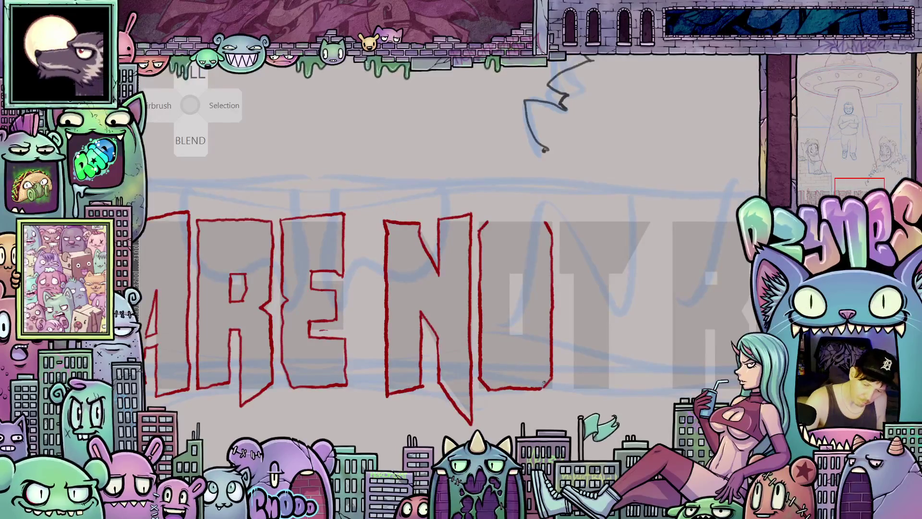
{"action": "left_click_drag", "start_coordinate": [489, 222], "coordinate": [518, 223]}
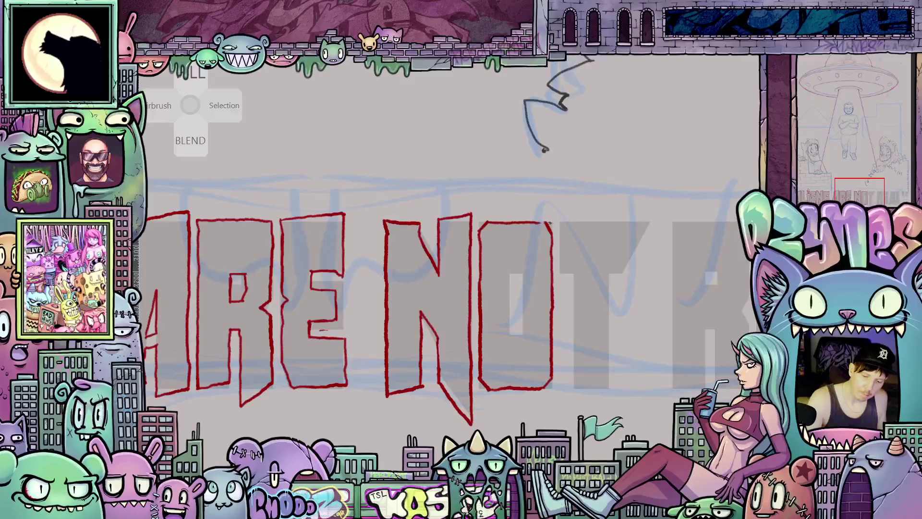
{"action": "left_click_drag", "start_coordinate": [510, 271], "coordinate": [509, 331]}
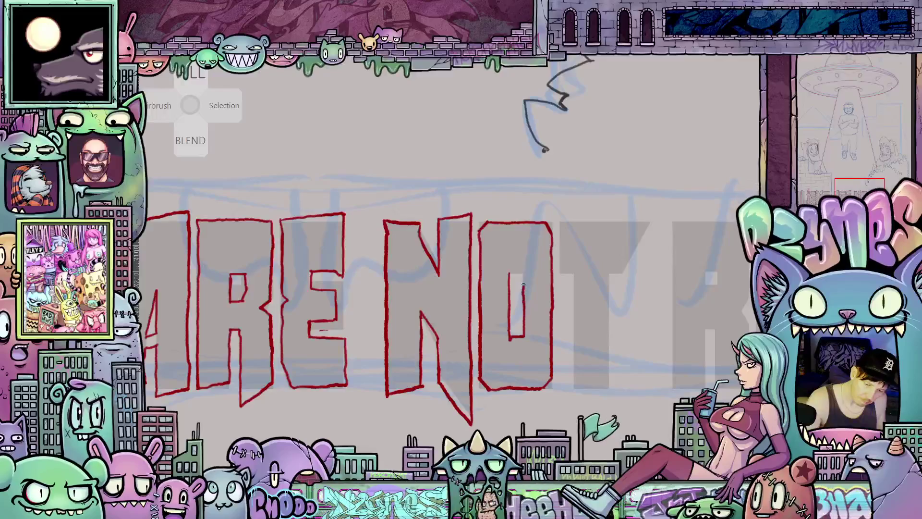
{"action": "left_click_drag", "start_coordinate": [605, 372], "coordinate": [549, 339]}
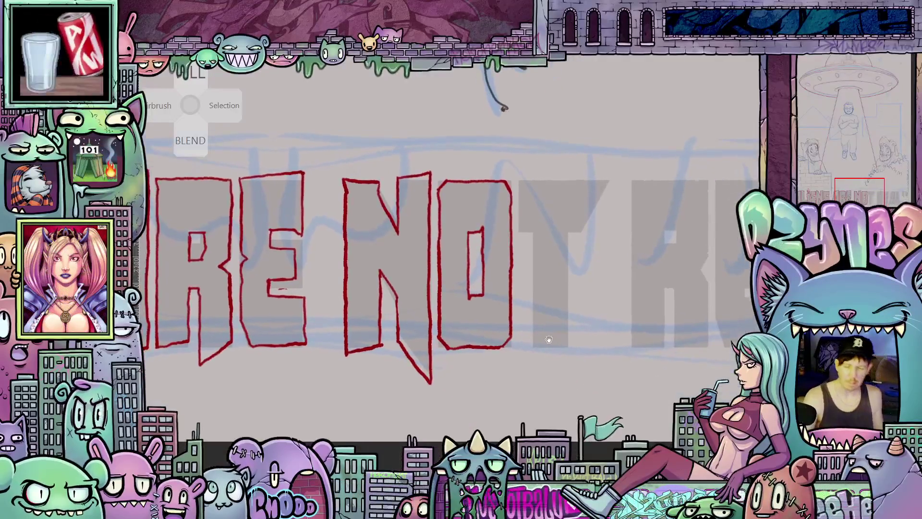
- Trace the T of NOT in red: its stem, base, right arm and crossbar top
{"action": "mouse_move", "coordinate": [518, 179]}
{"action": "left_mouse_down"}
{"action": "mouse_move", "coordinate": [520, 235]}
{"action": "mouse_move", "coordinate": [535, 234]}
{"action": "left_mouse_up"}
{"action": "left_click_drag", "start_coordinate": [574, 278], "coordinate": [532, 238]}
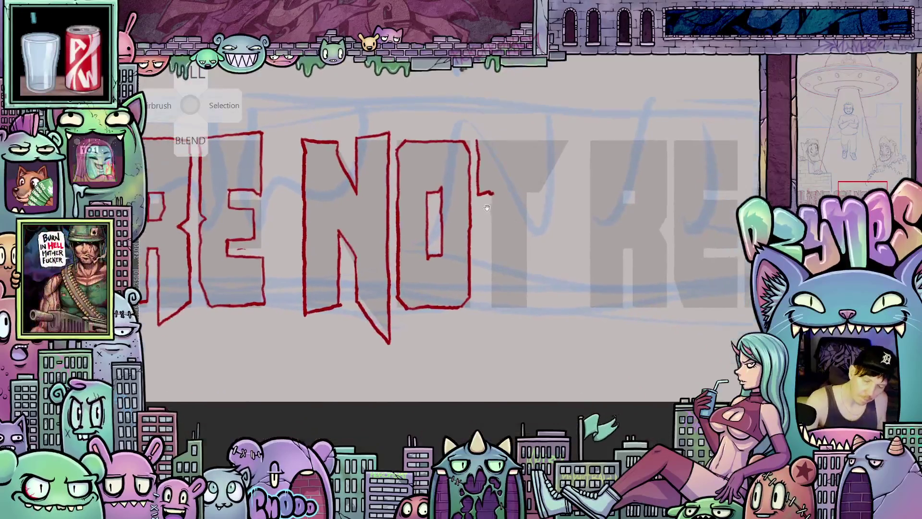
{"action": "mouse_move", "coordinate": [493, 291]}
{"action": "left_mouse_down"}
{"action": "mouse_move", "coordinate": [492, 317]}
{"action": "mouse_move", "coordinate": [527, 306]}
{"action": "mouse_move", "coordinate": [528, 191]}
{"action": "left_mouse_up"}
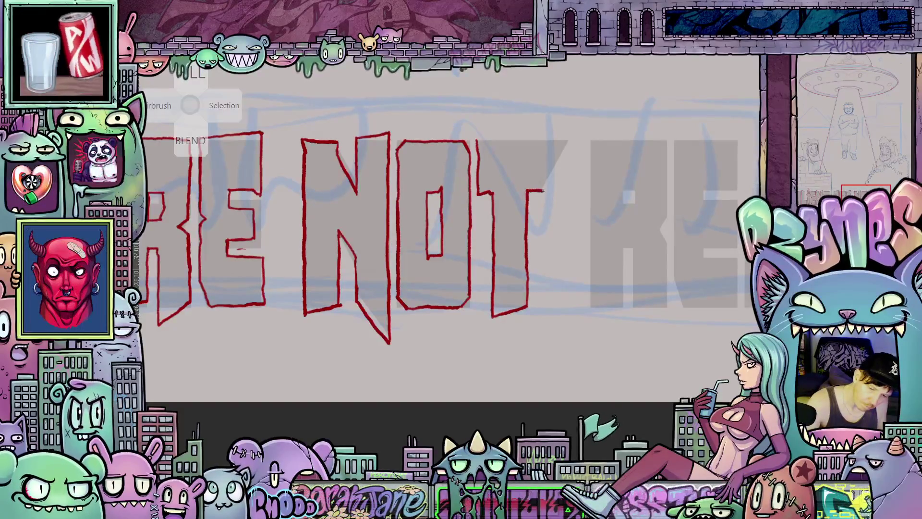
{"action": "left_click_drag", "start_coordinate": [527, 192], "coordinate": [564, 152]}
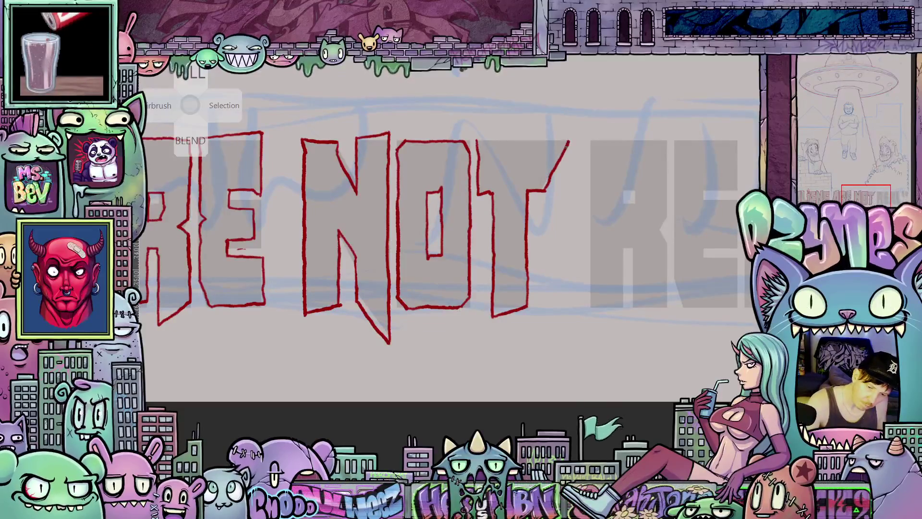
{"action": "scroll", "coordinate": [528, 192], "scroll_direction": "up", "scroll_amount": 3}
{"action": "mouse_move", "coordinate": [489, 231]}
{"action": "left_mouse_down"}
{"action": "mouse_move", "coordinate": [571, 232]}
{"action": "mouse_move", "coordinate": [587, 336]}
{"action": "mouse_move", "coordinate": [612, 323]}
{"action": "mouse_move", "coordinate": [560, 337]}
{"action": "left_mouse_up"}
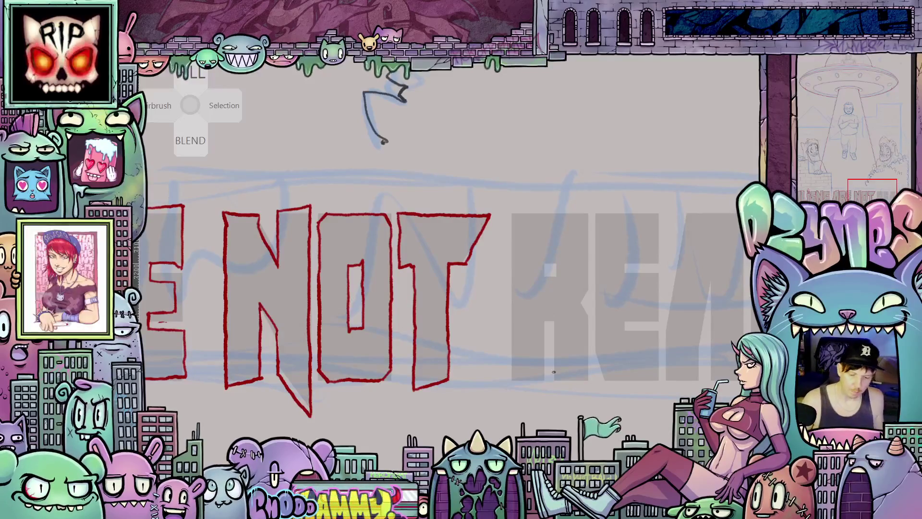
{"action": "scroll", "coordinate": [554, 364], "scroll_direction": "down", "scroll_amount": 5}
{"action": "scroll", "coordinate": [558, 362], "scroll_direction": "down", "scroll_amount": 1}
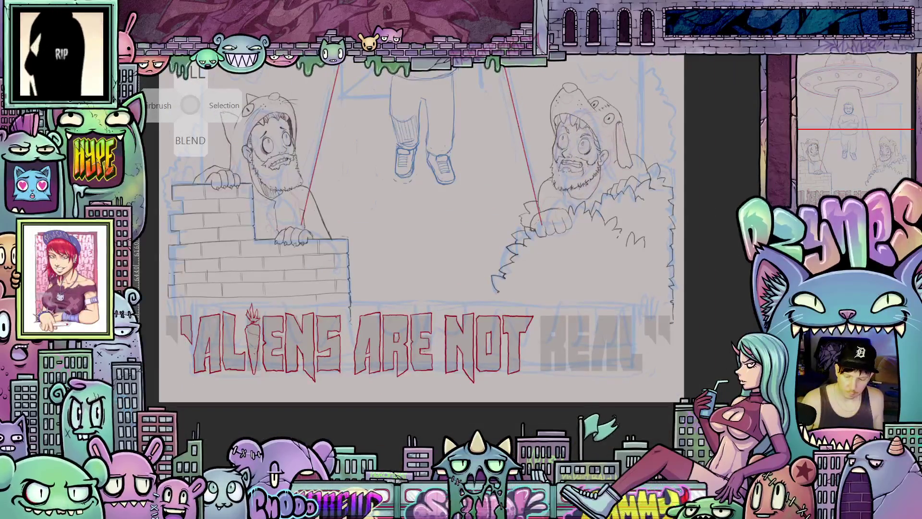
{"action": "key", "text": "ctrl+z"}
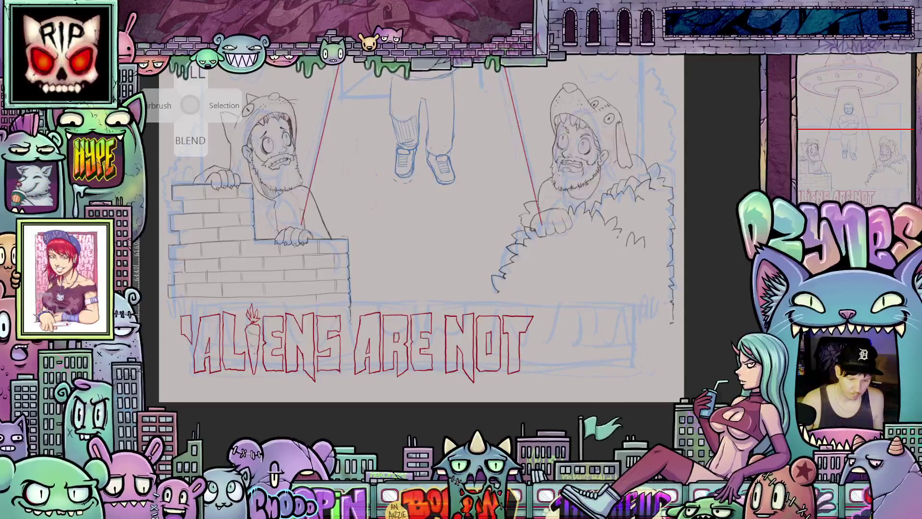
{"action": "scroll", "coordinate": [628, 358], "scroll_direction": "down", "scroll_amount": 3}
{"action": "mouse_move", "coordinate": [634, 352]}
{"action": "left_mouse_down"}
{"action": "mouse_move", "coordinate": [616, 369]}
{"action": "mouse_move", "coordinate": [598, 366]}
{"action": "left_mouse_up"}
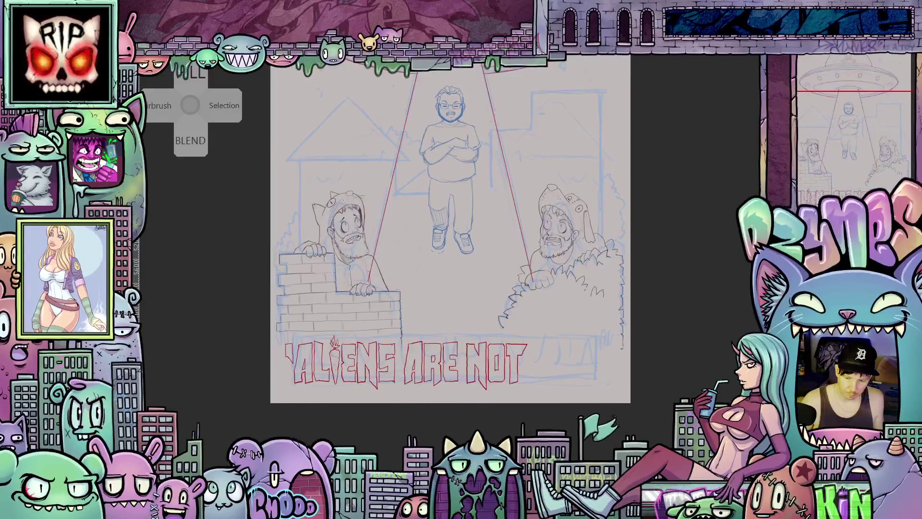
{"action": "key", "text": "ctrl+y"}
{"action": "scroll", "coordinate": [480, 254], "scroll_direction": "up", "scroll_amount": 4}
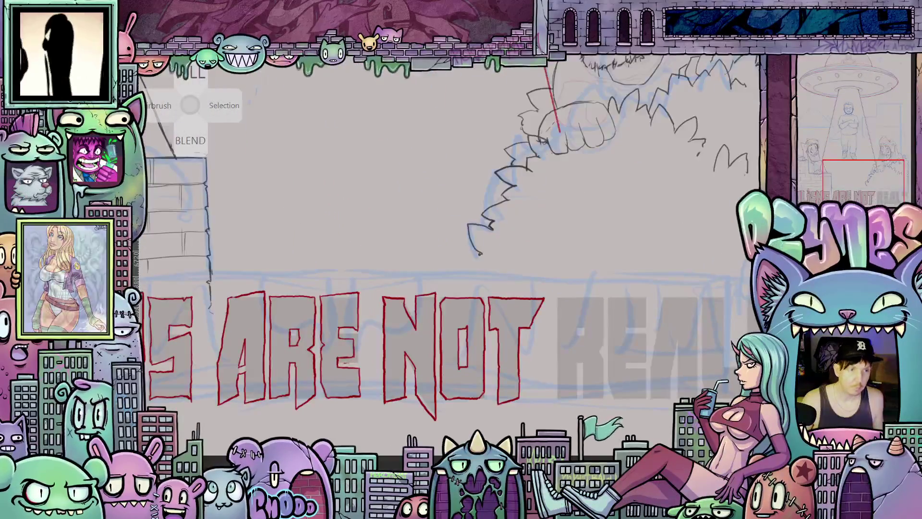
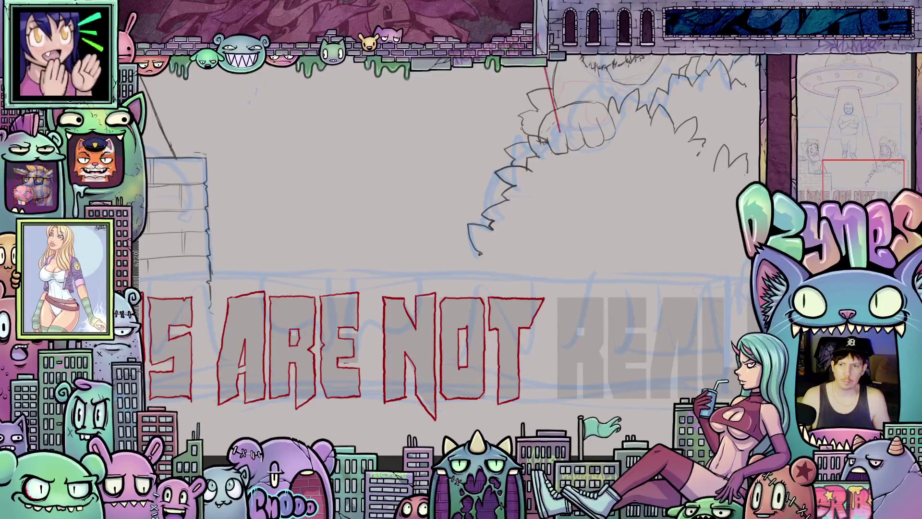
- Trace a red outline around the R of REAL over the grey lettering
{"action": "key", "text": "Tab"}
{"action": "scroll", "coordinate": [600, 355], "scroll_direction": "up", "scroll_amount": 3}
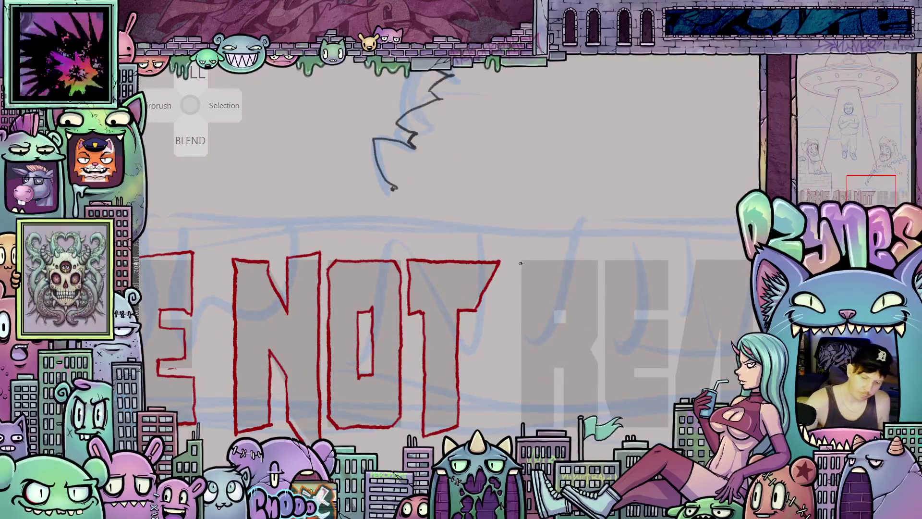
{"action": "mouse_move", "coordinate": [518, 261]}
{"action": "left_mouse_down"}
{"action": "mouse_move", "coordinate": [523, 422]}
{"action": "mouse_move", "coordinate": [556, 423]}
{"action": "mouse_move", "coordinate": [555, 372]}
{"action": "mouse_move", "coordinate": [567, 369]}
{"action": "mouse_move", "coordinate": [567, 427]}
{"action": "left_mouse_up"}
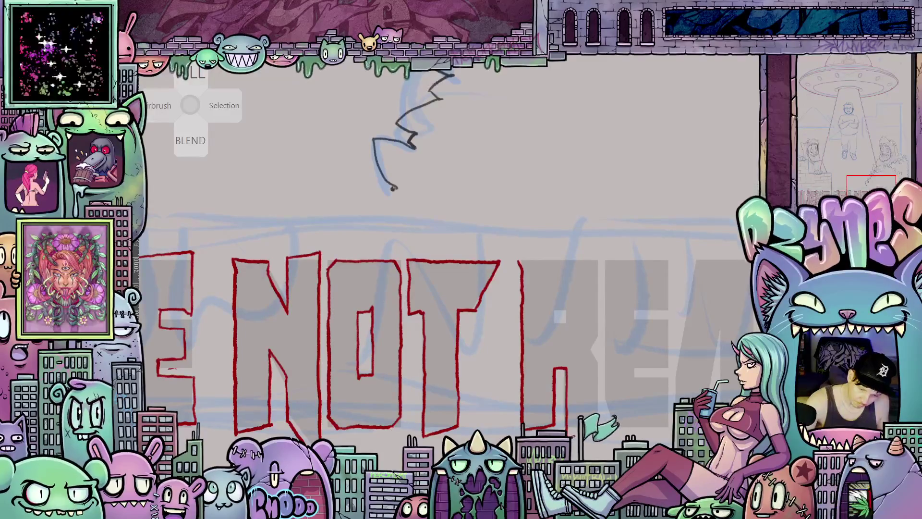
{"action": "left_click_drag", "start_coordinate": [598, 430], "coordinate": [587, 345]}
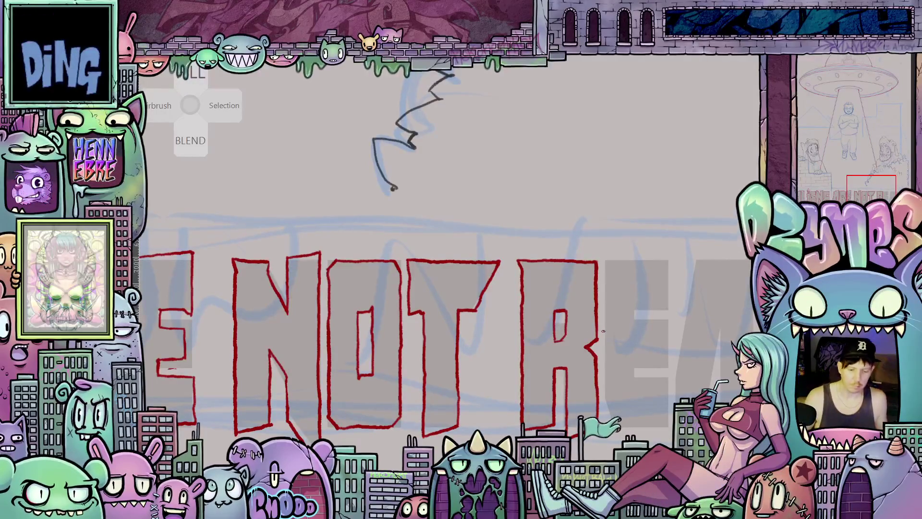
{"action": "scroll", "coordinate": [603, 332], "scroll_direction": "down", "scroll_amount": 4}
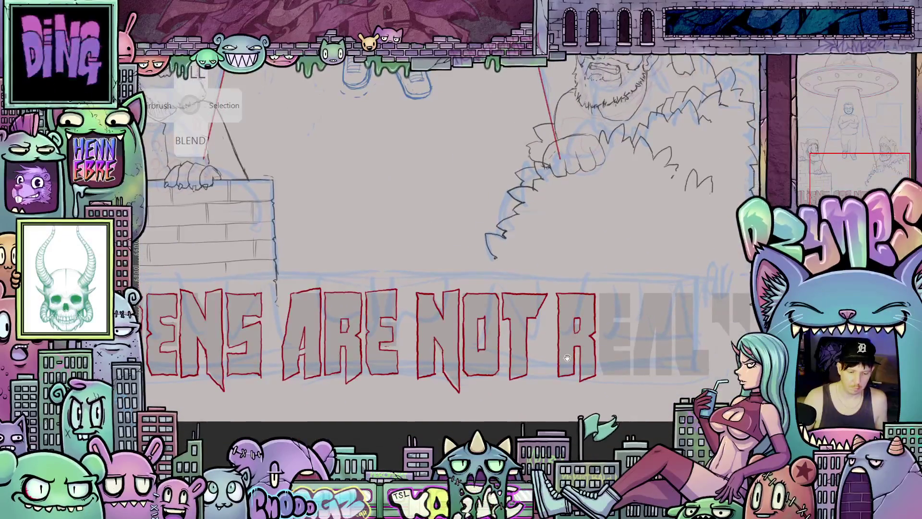
{"action": "left_click_drag", "start_coordinate": [605, 336], "coordinate": [578, 334]}
- Outline the E of REAL in red: left side, top, upper and middle arms, and bottom
{"action": "scroll", "coordinate": [558, 318], "scroll_direction": "up", "scroll_amount": 5}
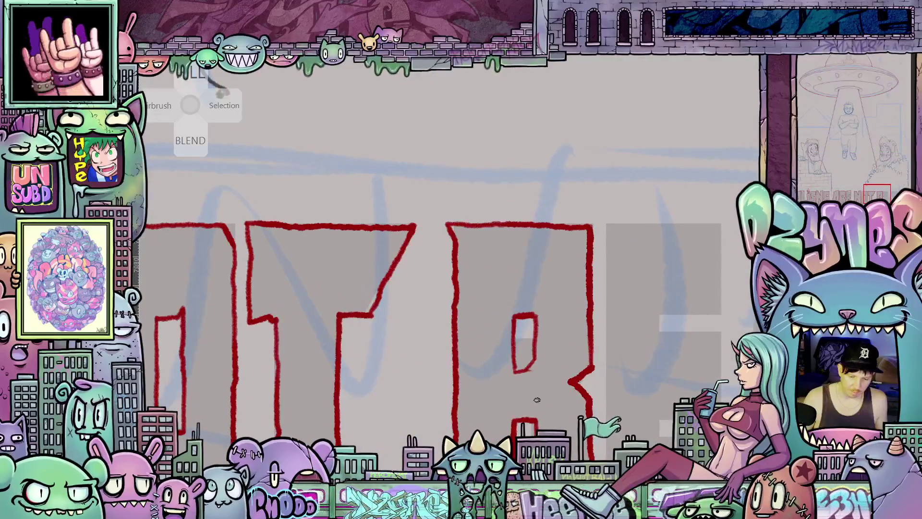
{"action": "scroll", "coordinate": [548, 364], "scroll_direction": "down", "scroll_amount": 4}
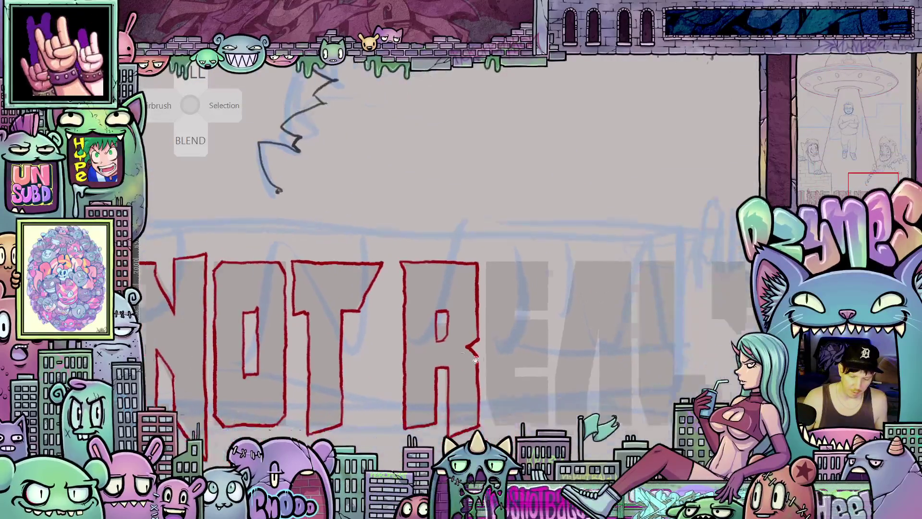
{"action": "scroll", "coordinate": [501, 361], "scroll_direction": "down", "scroll_amount": 1}
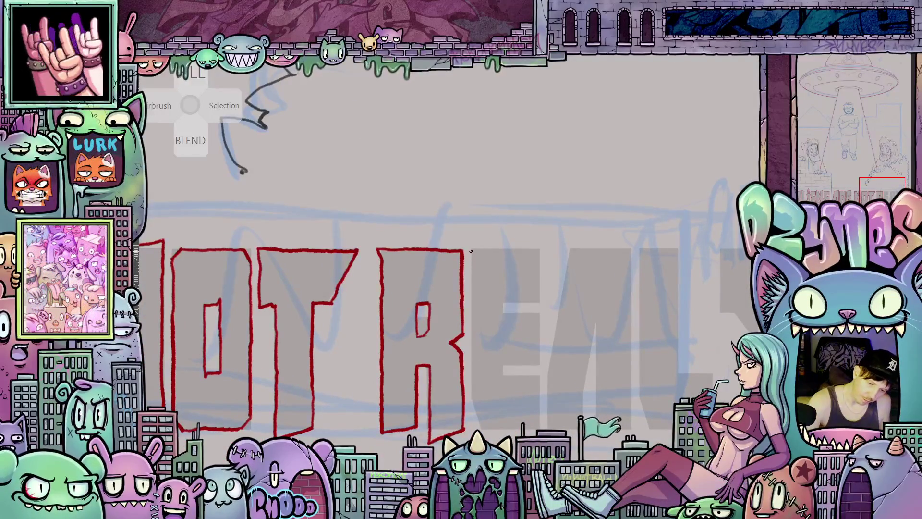
{"action": "left_click_drag", "start_coordinate": [472, 251], "coordinate": [473, 385]}
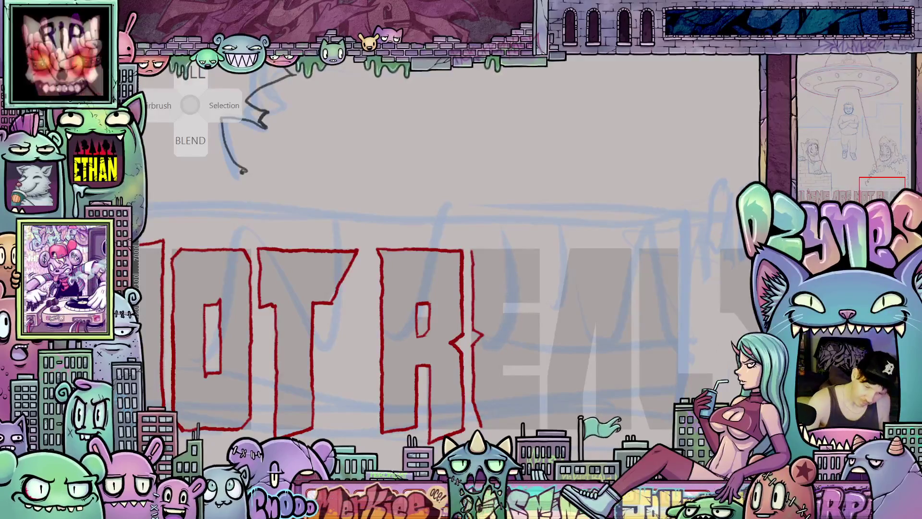
{"action": "left_click_drag", "start_coordinate": [502, 247], "coordinate": [539, 248]}
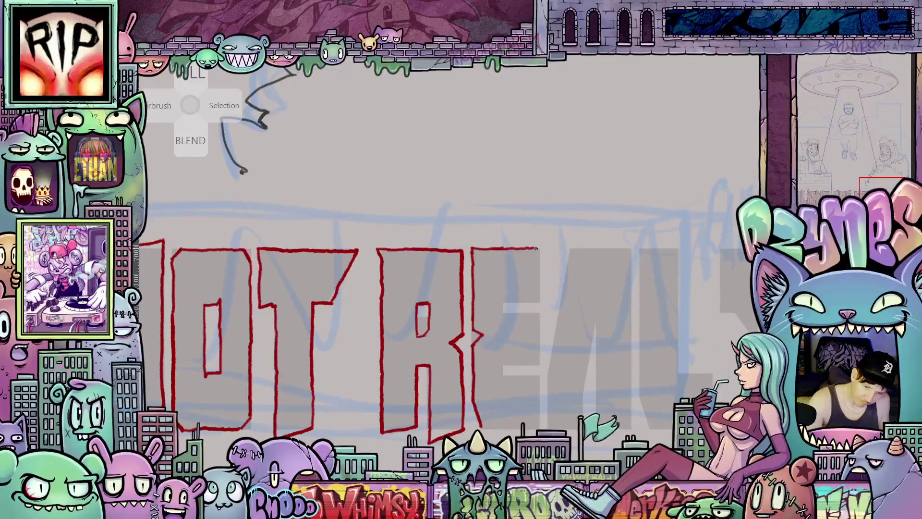
{"action": "left_click_drag", "start_coordinate": [538, 293], "coordinate": [530, 301]}
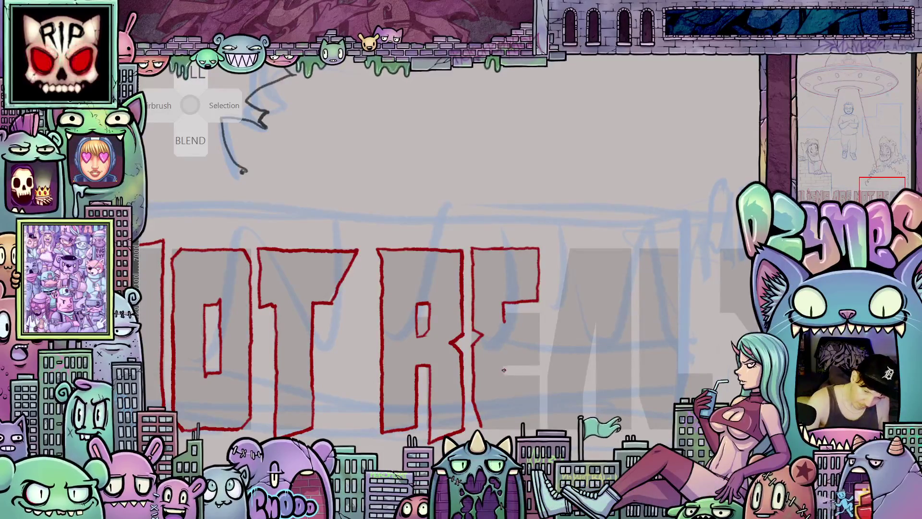
{"action": "mouse_move", "coordinate": [506, 359]}
{"action": "left_mouse_down"}
{"action": "mouse_move", "coordinate": [534, 356]}
{"action": "mouse_move", "coordinate": [534, 324]}
{"action": "left_mouse_up"}
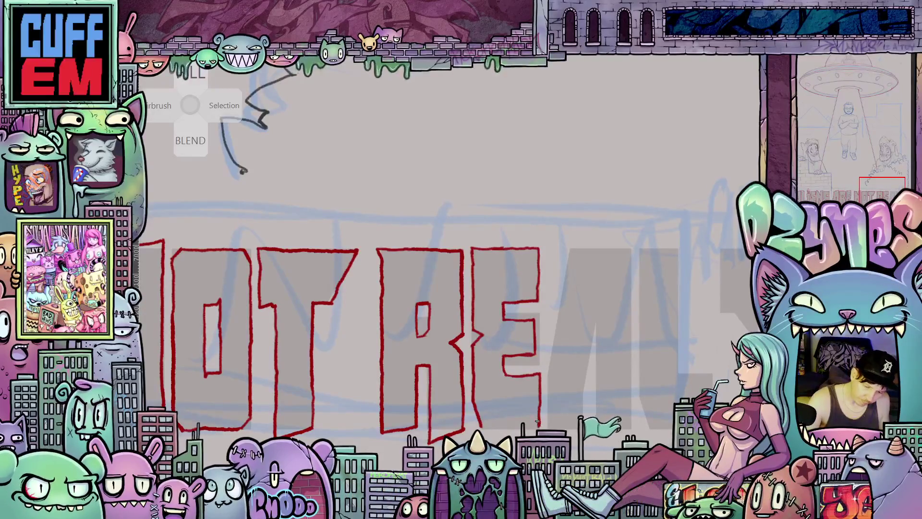
{"action": "left_click_drag", "start_coordinate": [486, 427], "coordinate": [529, 426]}
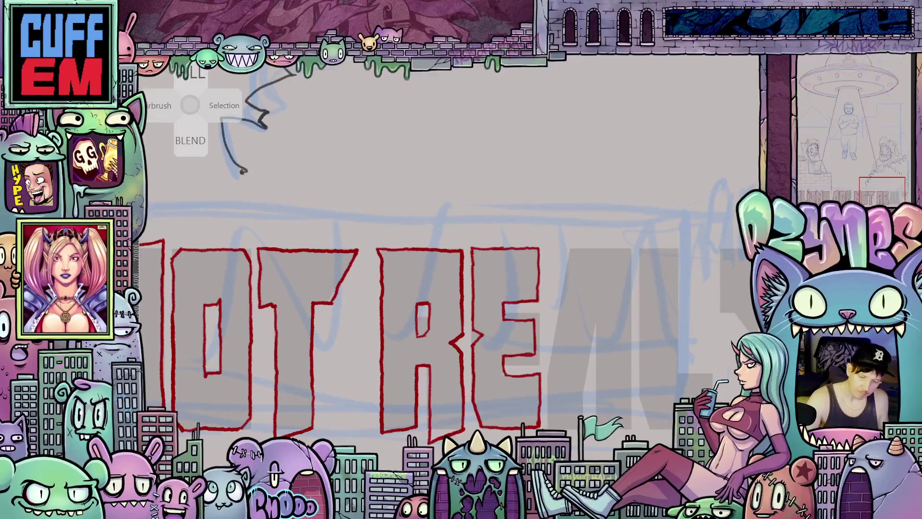
{"action": "mouse_move", "coordinate": [604, 420]}
{"action": "left_mouse_down"}
{"action": "mouse_move", "coordinate": [564, 402]}
{"action": "mouse_move", "coordinate": [571, 397]}
{"action": "left_mouse_up"}
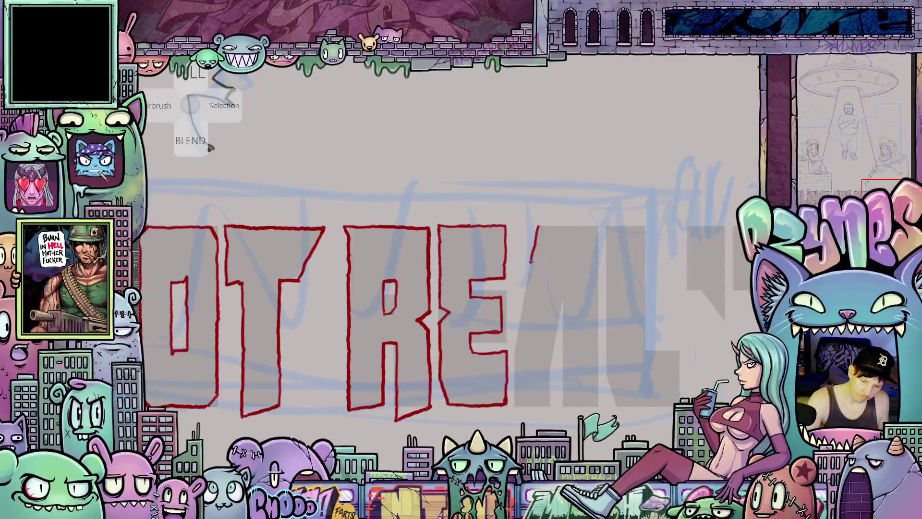
- Trace red outlines around the A and L of REAL, then zoom out to the whole poster
{"action": "mouse_move", "coordinate": [516, 380]}
{"action": "left_mouse_down"}
{"action": "mouse_move", "coordinate": [517, 417]}
{"action": "mouse_move", "coordinate": [552, 399]}
{"action": "mouse_move", "coordinate": [553, 366]}
{"action": "left_mouse_up"}
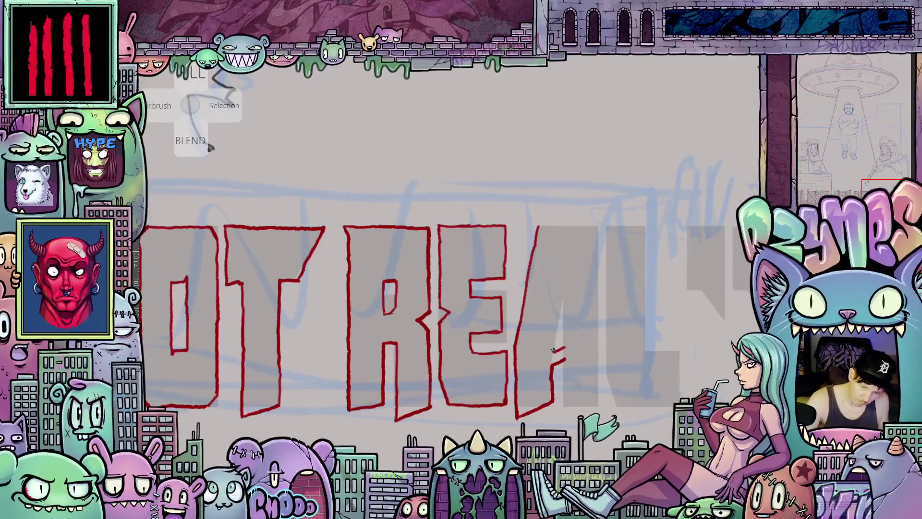
{"action": "mouse_move", "coordinate": [565, 302]}
{"action": "left_mouse_down"}
{"action": "mouse_move", "coordinate": [564, 345]}
{"action": "mouse_move", "coordinate": [600, 406]}
{"action": "mouse_move", "coordinate": [556, 405]}
{"action": "left_mouse_up"}
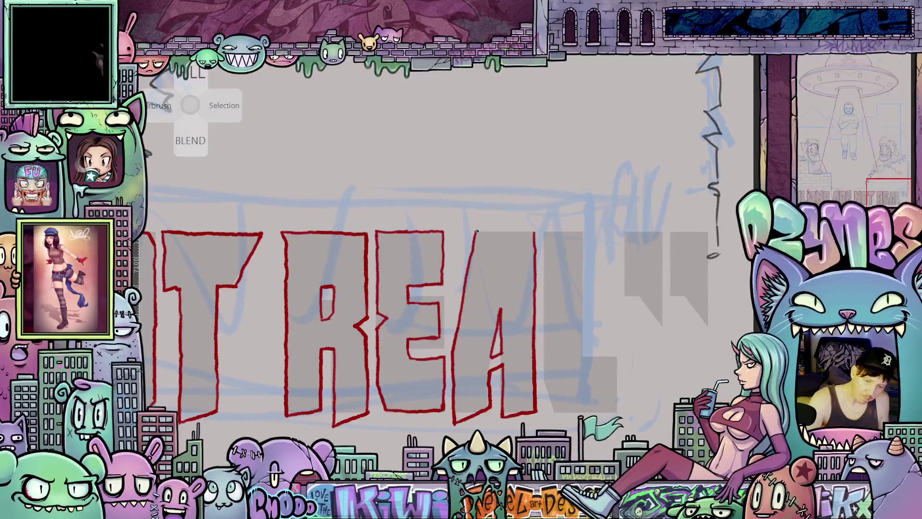
{"action": "left_click_drag", "start_coordinate": [616, 347], "coordinate": [561, 333]}
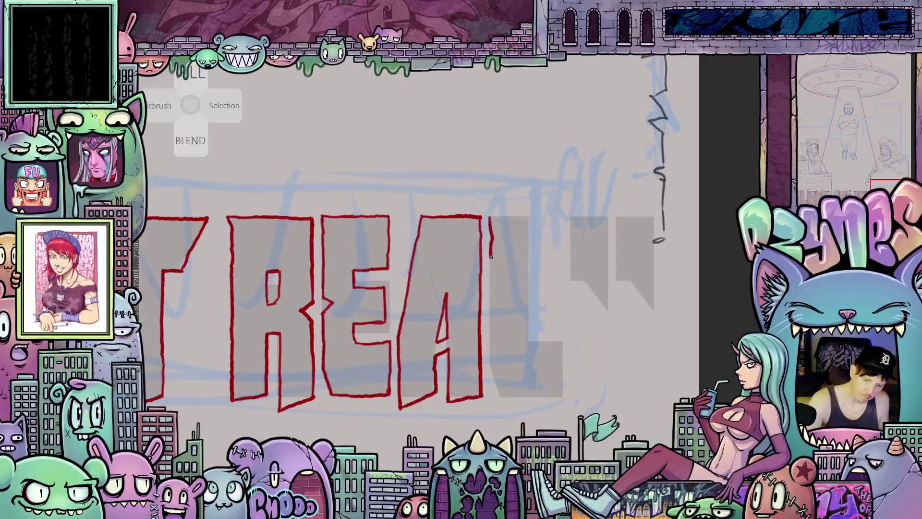
{"action": "mouse_move", "coordinate": [491, 257]}
{"action": "left_mouse_down"}
{"action": "mouse_move", "coordinate": [487, 359]}
{"action": "mouse_move", "coordinate": [500, 394]}
{"action": "mouse_move", "coordinate": [525, 395]}
{"action": "left_mouse_up"}
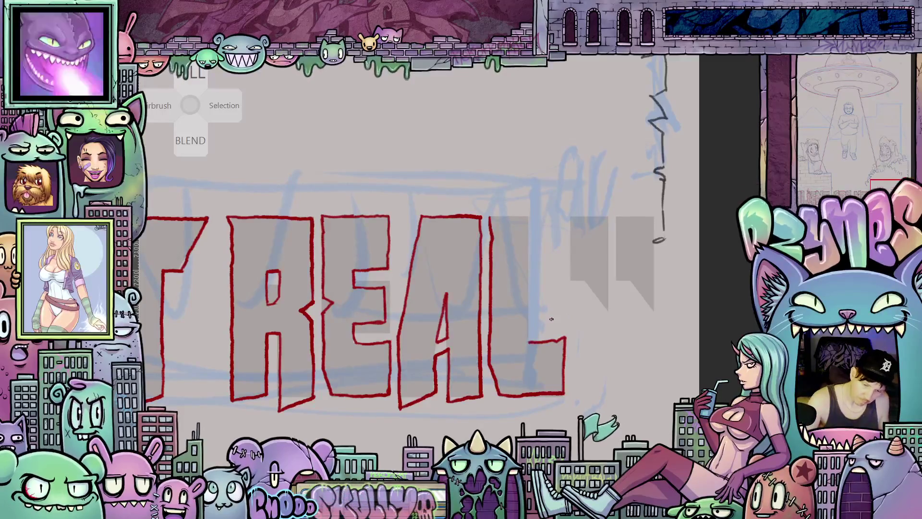
{"action": "left_click_drag", "start_coordinate": [529, 340], "coordinate": [527, 274]}
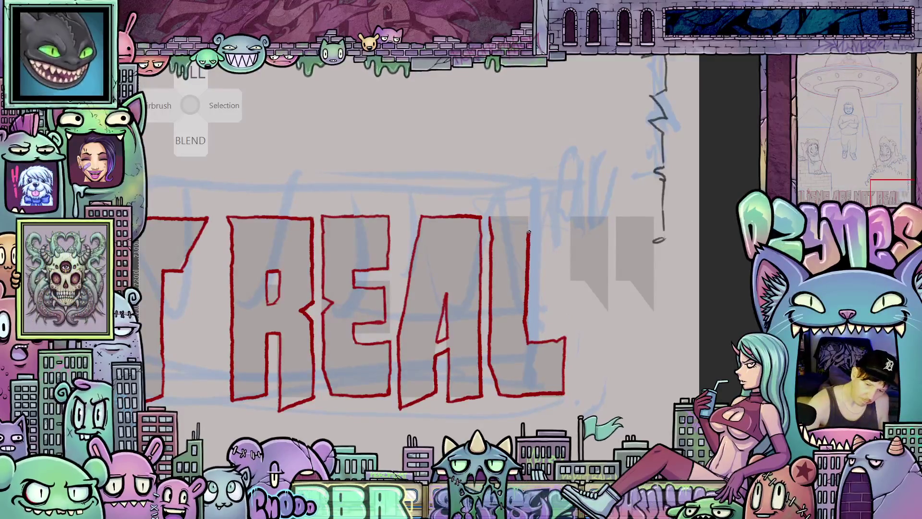
{"action": "left_click_drag", "start_coordinate": [528, 232], "coordinate": [528, 219]}
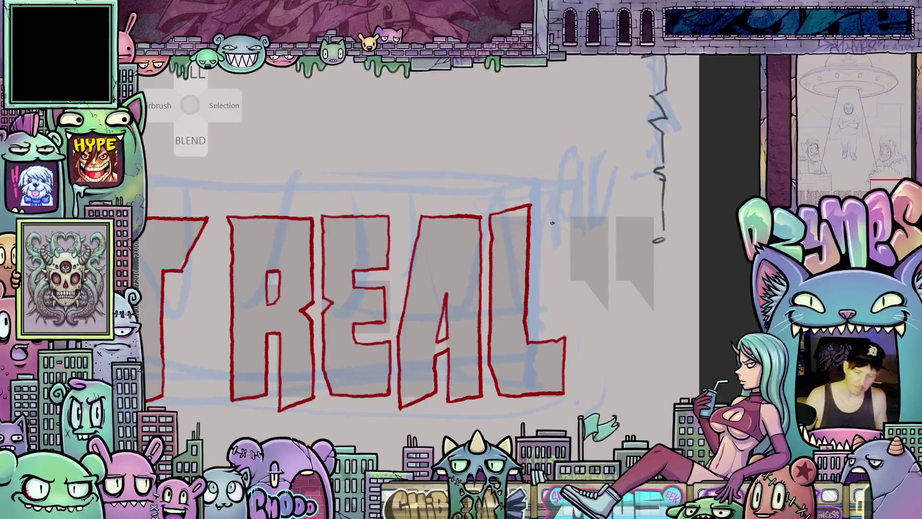
{"action": "scroll", "coordinate": [552, 223], "scroll_direction": "down", "scroll_amount": 5}
{"action": "mouse_move", "coordinate": [523, 348]}
{"action": "left_mouse_down"}
{"action": "mouse_move", "coordinate": [549, 377]}
{"action": "mouse_move", "coordinate": [565, 366]}
{"action": "left_mouse_up"}
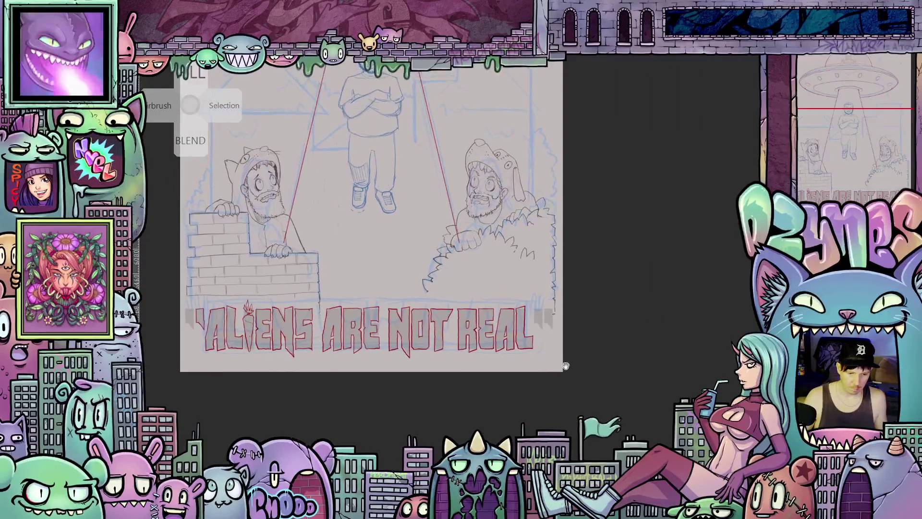
- Ink the opening quote mark before ALIENS in red and lasso-select it
{"action": "scroll", "coordinate": [565, 346], "scroll_direction": "up", "scroll_amount": 6}
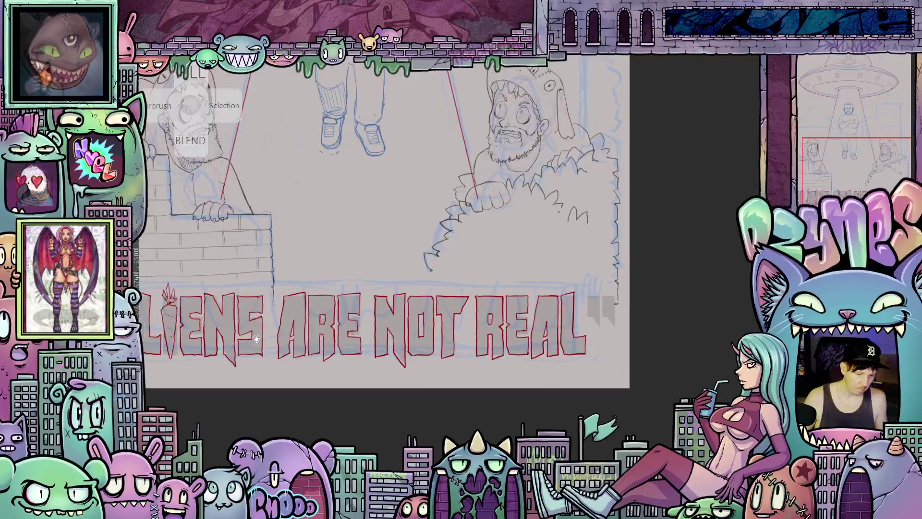
{"action": "scroll", "coordinate": [356, 300], "scroll_direction": "up", "scroll_amount": 2}
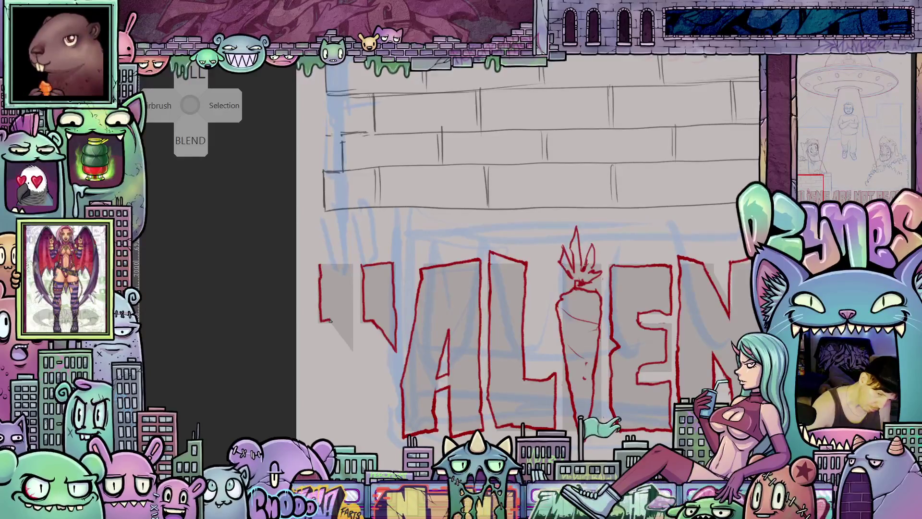
{"action": "mouse_move", "coordinate": [349, 343]}
{"action": "left_mouse_down"}
{"action": "mouse_move", "coordinate": [351, 267]}
{"action": "mouse_move", "coordinate": [322, 263]}
{"action": "left_mouse_up"}
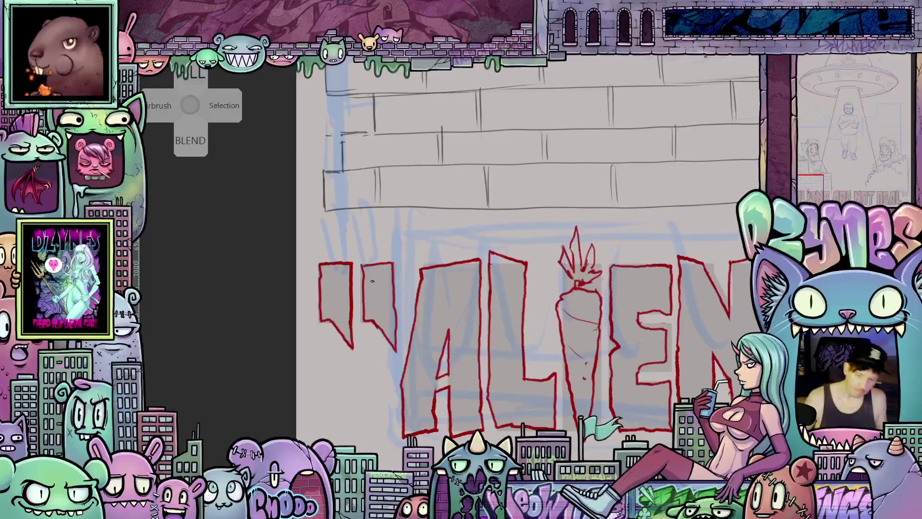
{"action": "scroll", "coordinate": [373, 281], "scroll_direction": "down", "scroll_amount": 2}
{"action": "scroll", "coordinate": [483, 306], "scroll_direction": "down", "scroll_amount": 4}
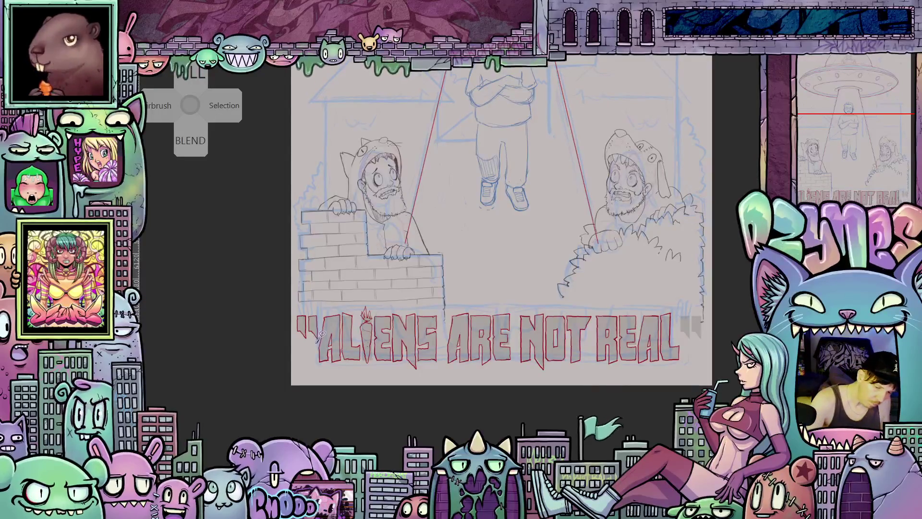
{"action": "left_click_drag", "start_coordinate": [306, 341], "coordinate": [307, 343]}
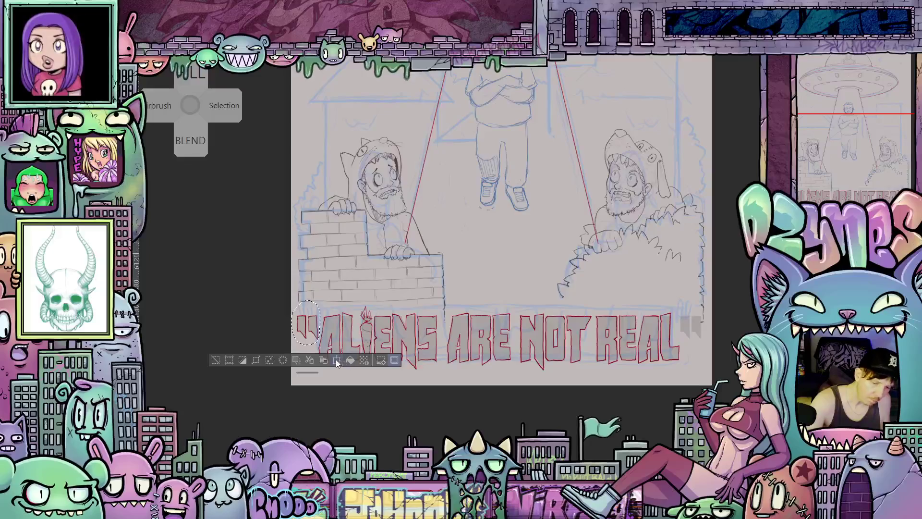
- Move the quote mark after REAL, mirror it horizontally, nudge it right, commit and deselect
{"action": "left_click", "coordinate": [337, 359]}
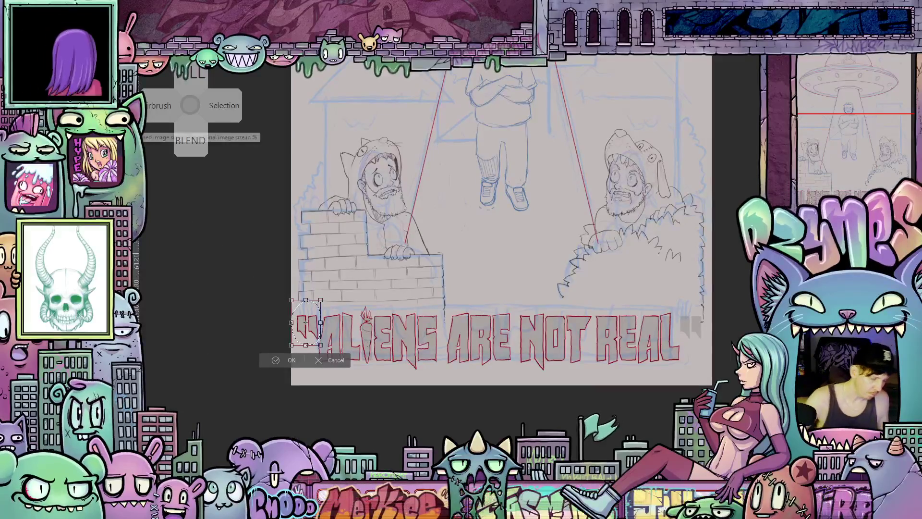
{"action": "left_click_drag", "start_coordinate": [306, 322], "coordinate": [687, 323]}
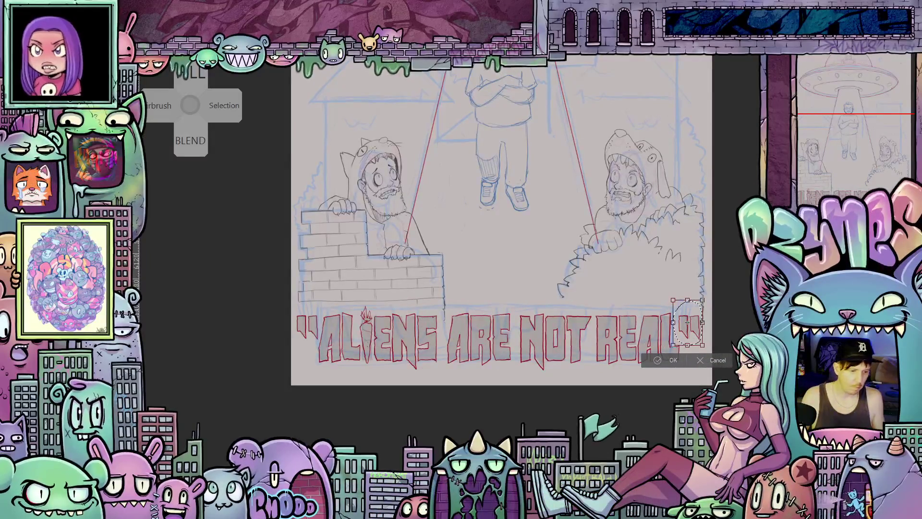
{"action": "left_click", "coordinate": [144, 67]}
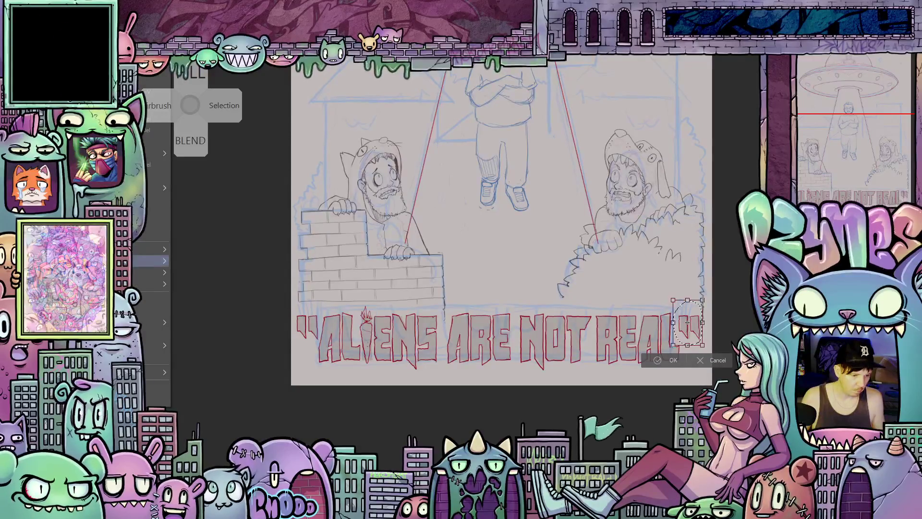
{"action": "mouse_move", "coordinate": [149, 273]}
{"action": "left_click", "coordinate": [212, 362]}
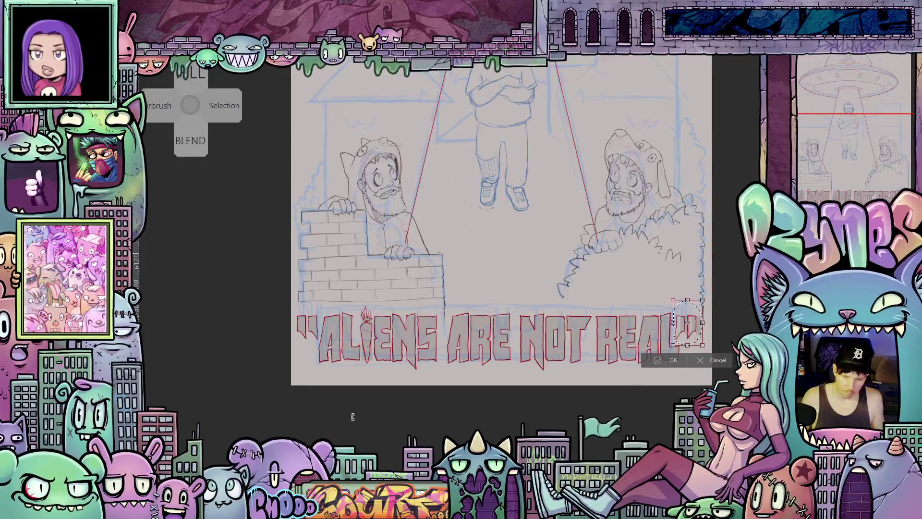
{"action": "key", "text": "Right"}
{"action": "key", "text": "Right"}
{"action": "key", "text": "Right"}
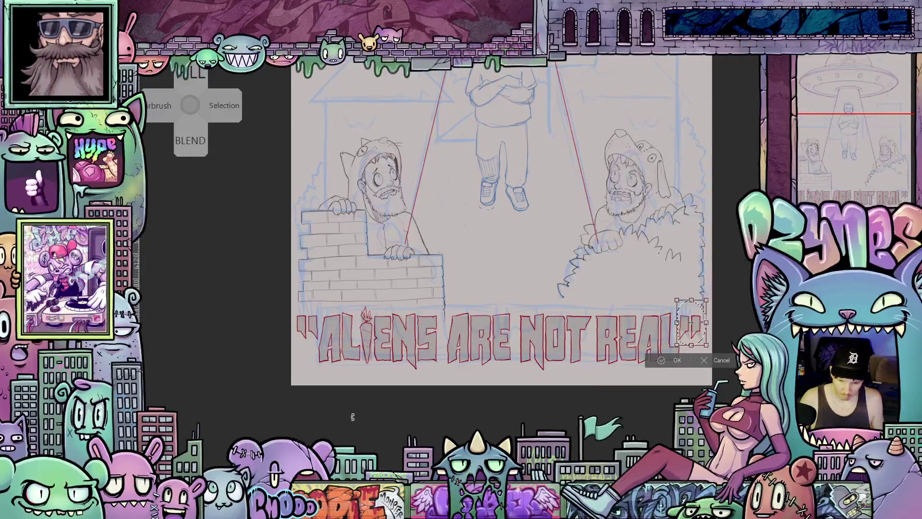
{"action": "key", "text": "Right"}
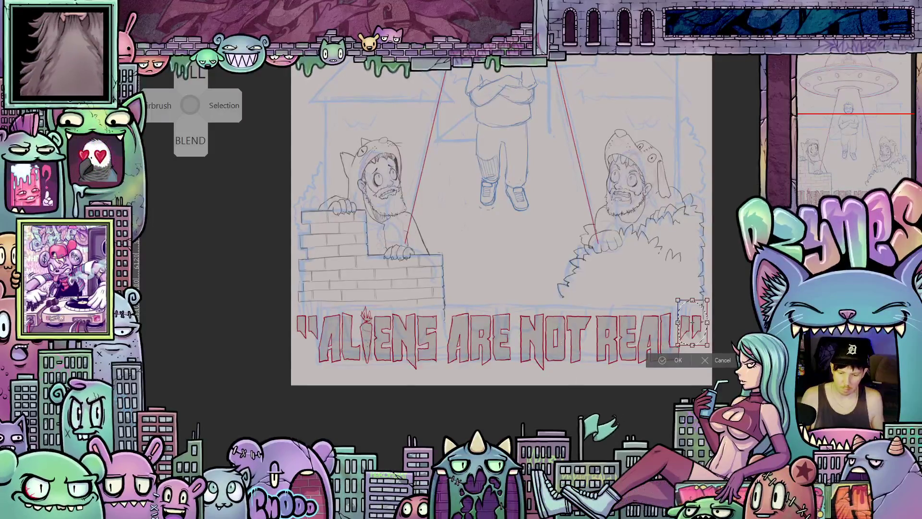
{"action": "left_click", "coordinate": [678, 360]}
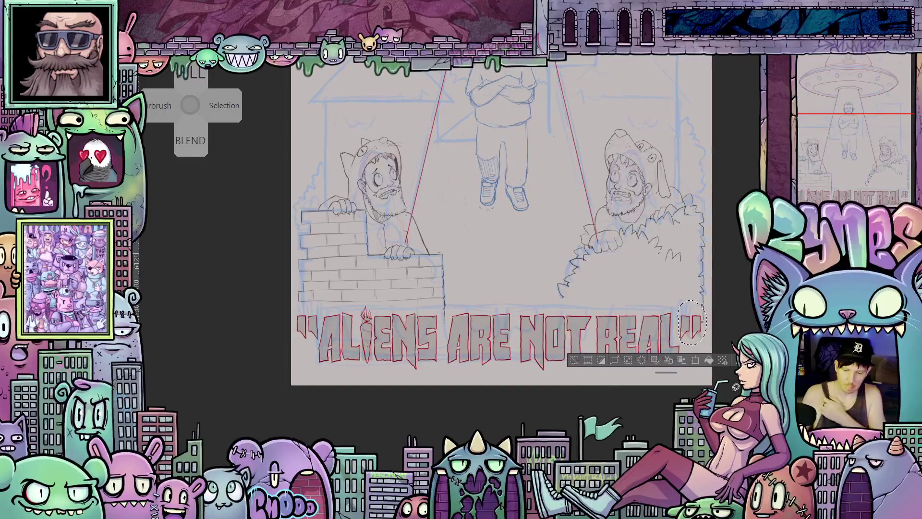
{"action": "key", "text": "ctrl+d"}
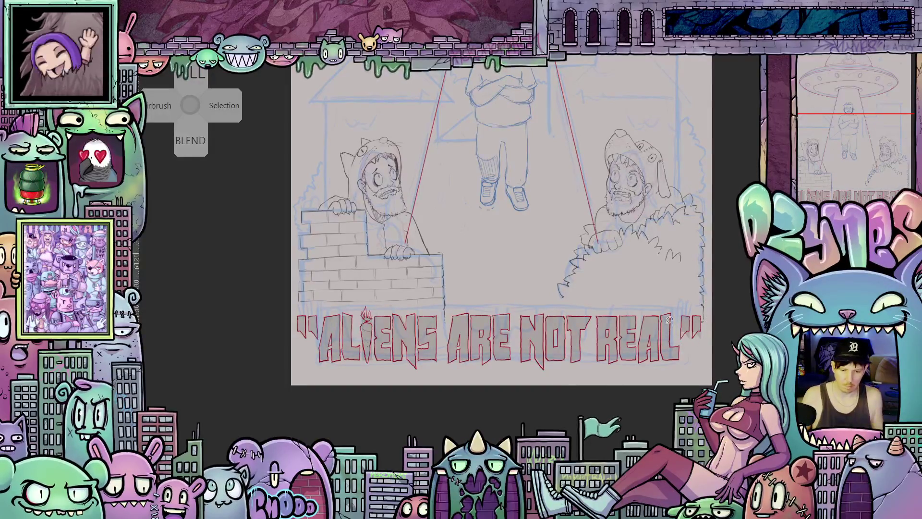
{"action": "scroll", "coordinate": [669, 319], "scroll_direction": "down", "scroll_amount": 5}
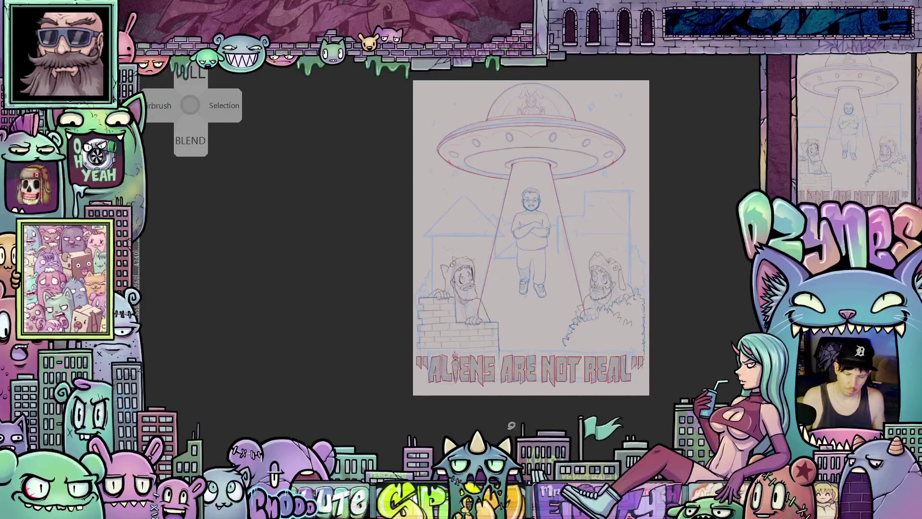
{"action": "scroll", "coordinate": [448, 399], "scroll_direction": "up", "scroll_amount": 3}
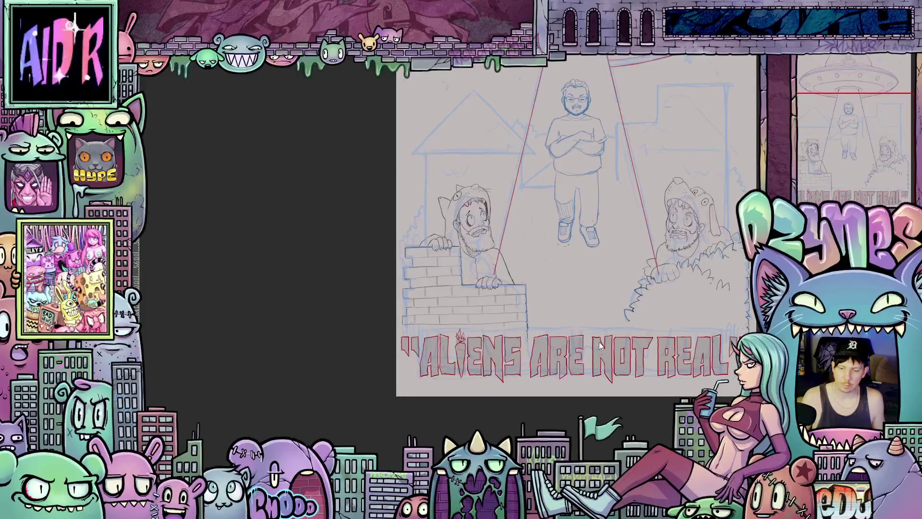
{"action": "scroll", "coordinate": [584, 398], "scroll_direction": "up", "scroll_amount": 2}
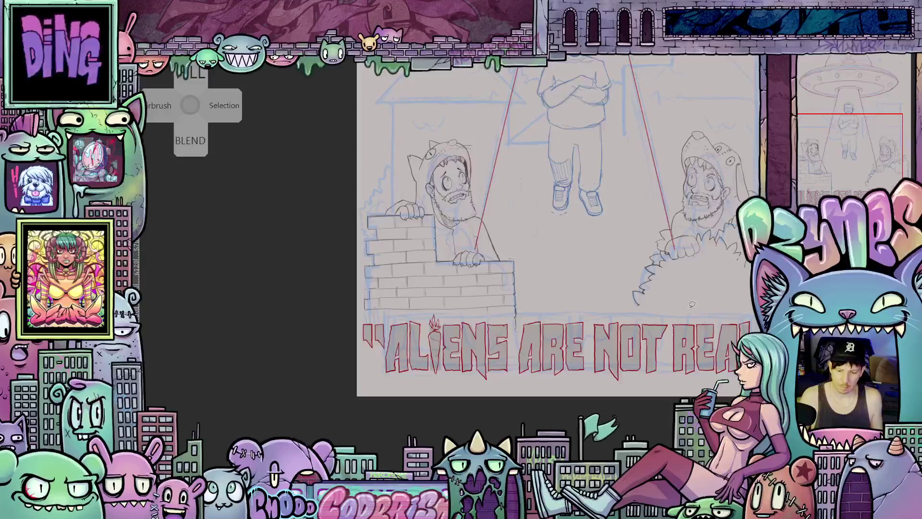
- Lasso the bearded man behind the bush and scale him down slightly
{"action": "key", "text": "ctrl+0"}
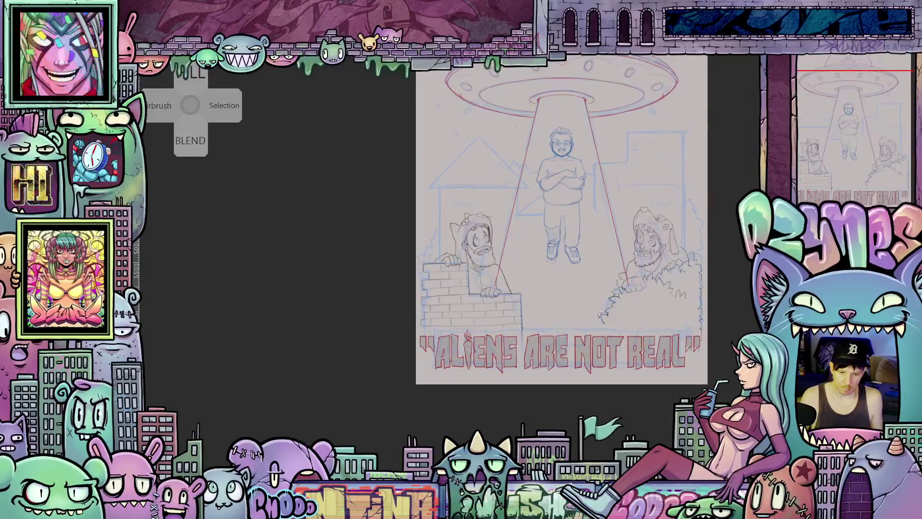
{"action": "mouse_move", "coordinate": [601, 294]}
{"action": "left_mouse_down"}
{"action": "mouse_move", "coordinate": [585, 325]}
{"action": "mouse_move", "coordinate": [594, 345]}
{"action": "mouse_move", "coordinate": [566, 358]}
{"action": "left_mouse_up"}
{"action": "scroll", "coordinate": [604, 350], "scroll_direction": "up", "scroll_amount": 2}
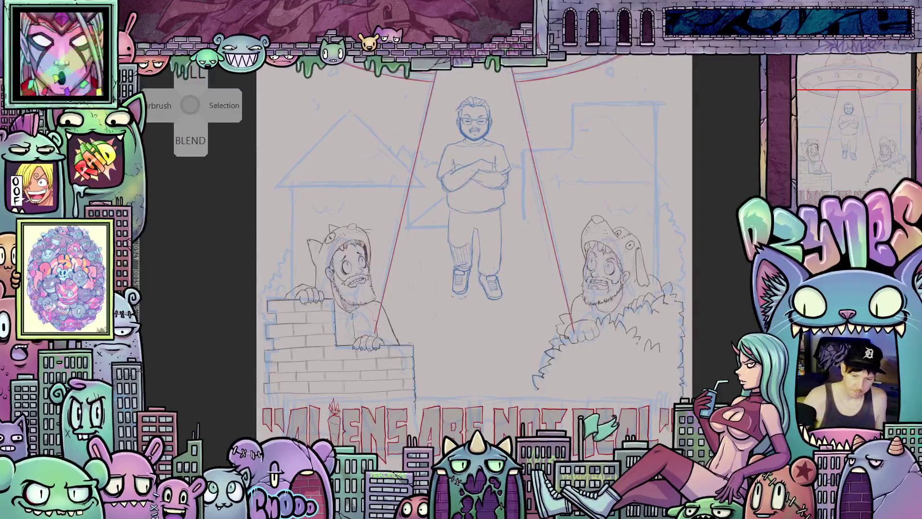
{"action": "mouse_move", "coordinate": [546, 399]}
{"action": "left_mouse_down"}
{"action": "mouse_move", "coordinate": [526, 392]}
{"action": "mouse_move", "coordinate": [545, 304]}
{"action": "left_mouse_up"}
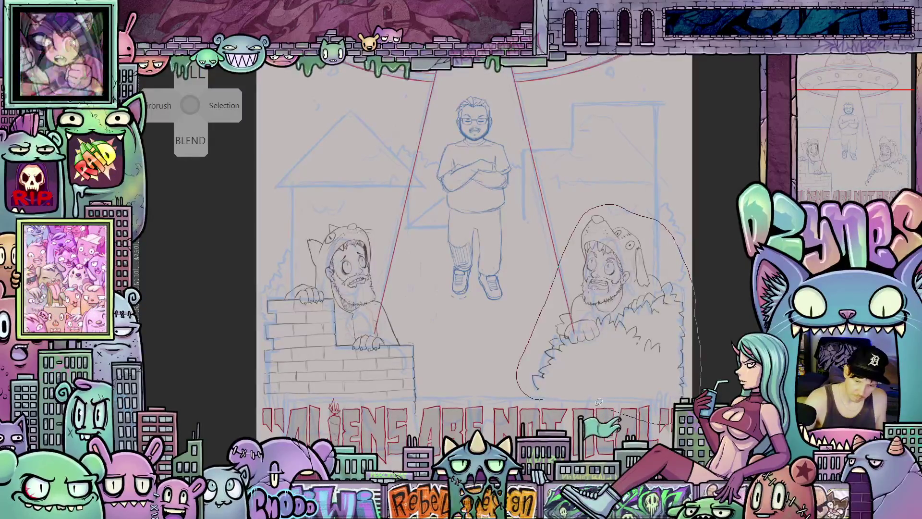
{"action": "left_click_drag", "start_coordinate": [551, 398], "coordinate": [554, 399]}
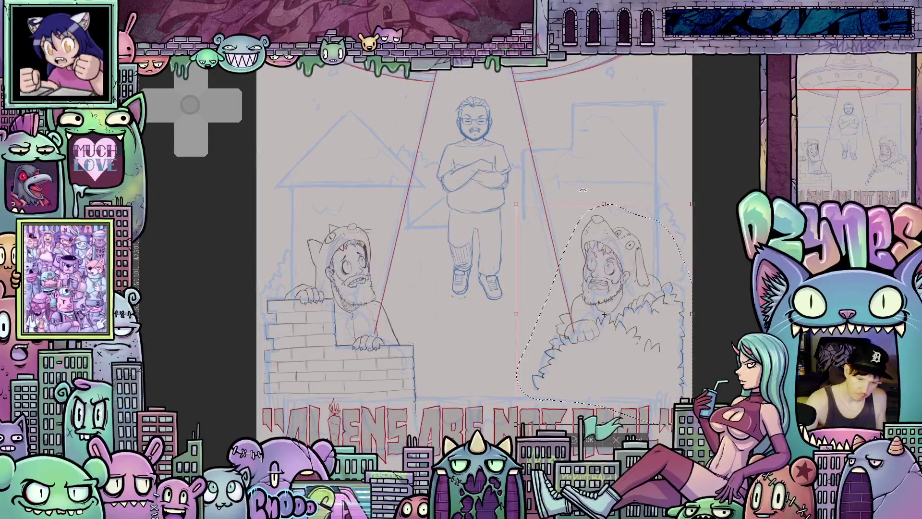
{"action": "left_click_drag", "start_coordinate": [517, 204], "coordinate": [519, 207]}
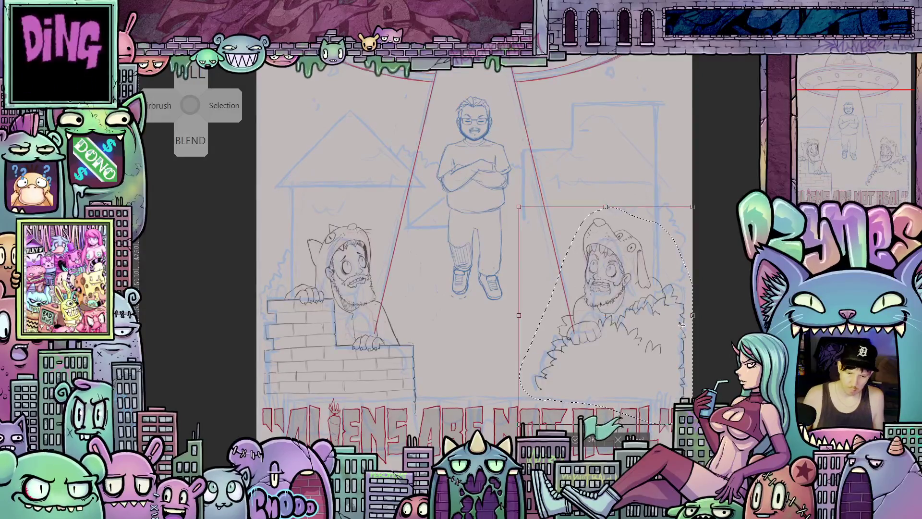
{"action": "left_click", "coordinate": [585, 441]}
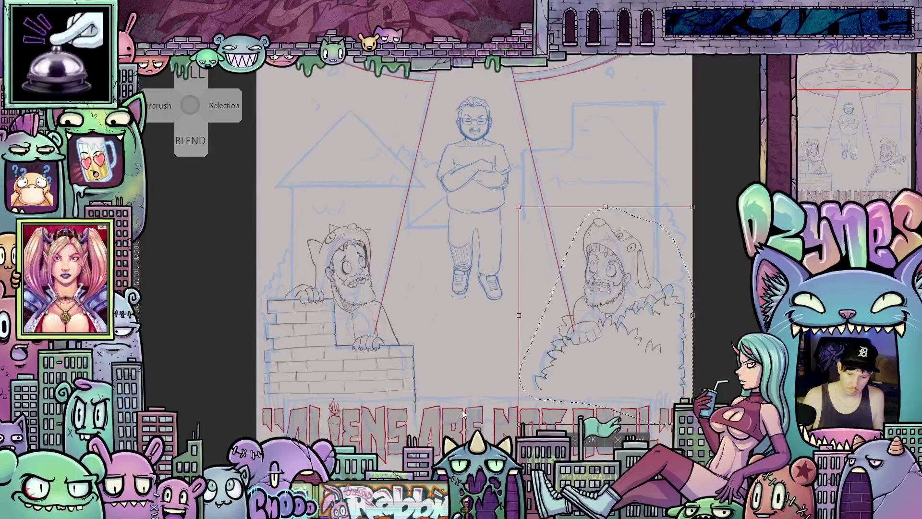
- Add a pencil stroke along the bush's right side and nudge it slightly right
{"action": "left_click_drag", "start_coordinate": [360, 372], "coordinate": [427, 372]}
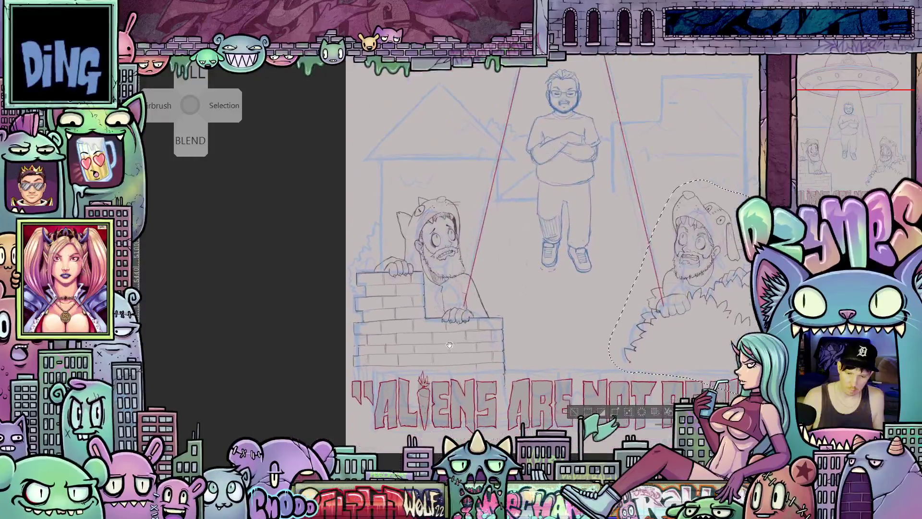
{"action": "scroll", "coordinate": [417, 347], "scroll_direction": "up", "scroll_amount": 2}
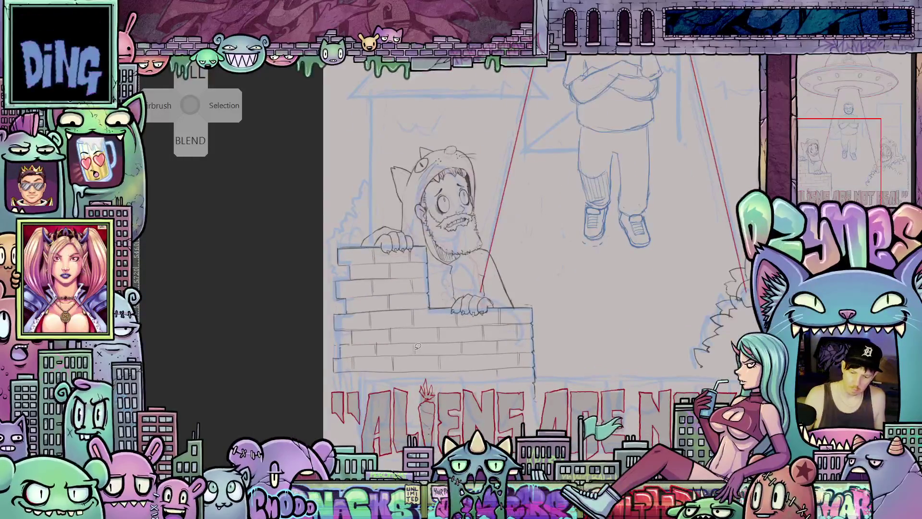
{"action": "scroll", "coordinate": [417, 347], "scroll_direction": "up", "scroll_amount": 2}
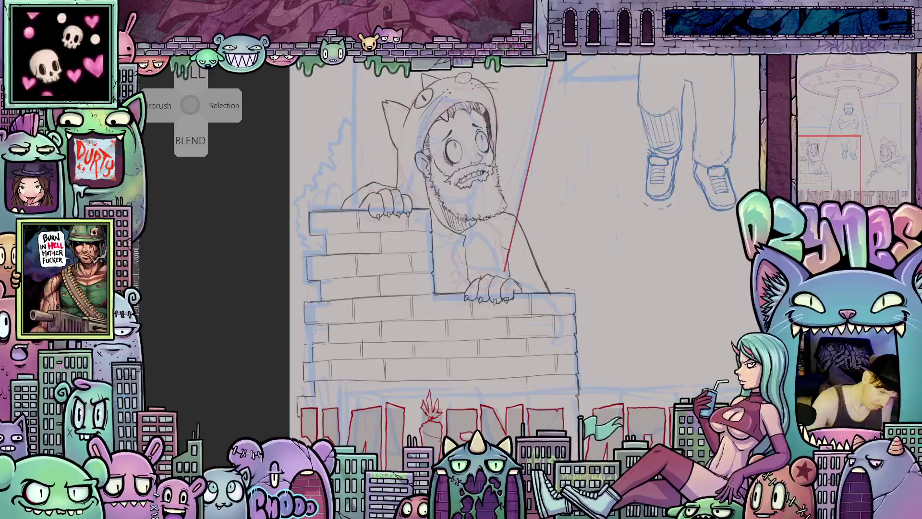
{"action": "scroll", "coordinate": [463, 395], "scroll_direction": "down", "scroll_amount": 1}
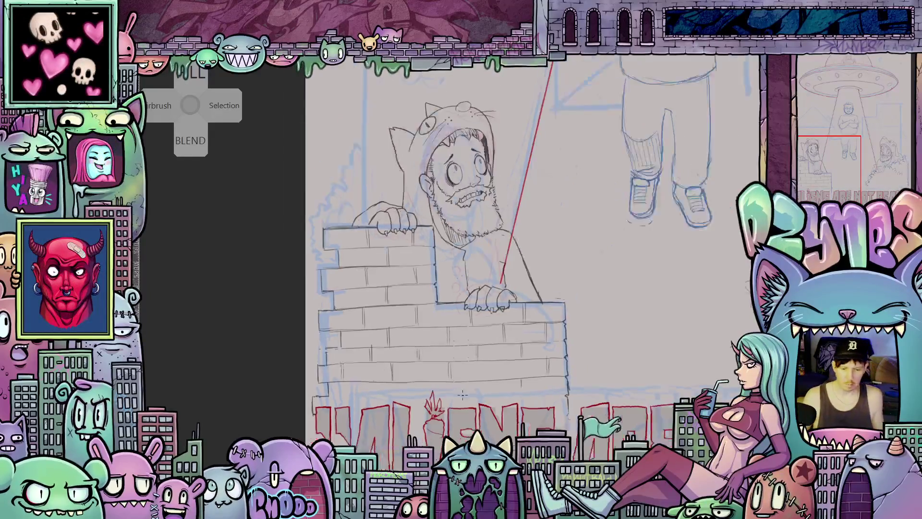
{"action": "scroll", "coordinate": [463, 395], "scroll_direction": "down", "scroll_amount": 3}
{"action": "left_click_drag", "start_coordinate": [588, 424], "coordinate": [506, 425]}
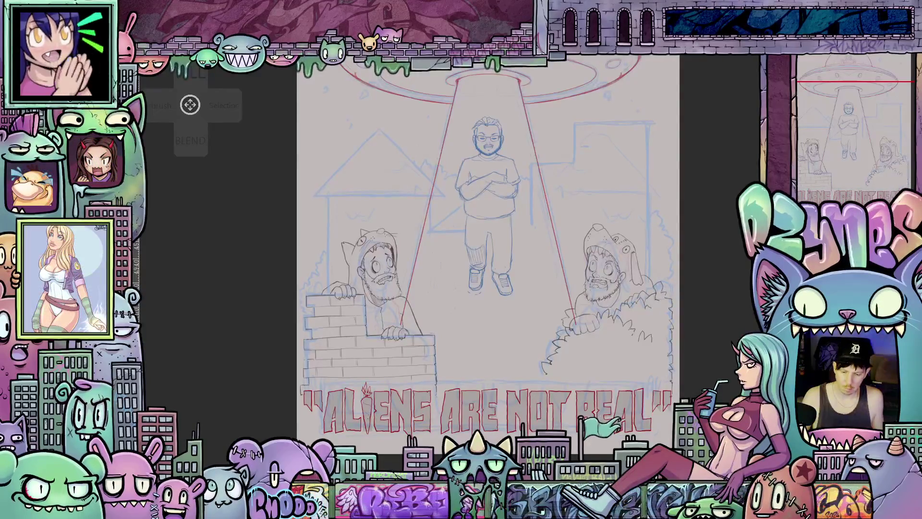
{"action": "scroll", "coordinate": [695, 376], "scroll_direction": "up", "scroll_amount": 3}
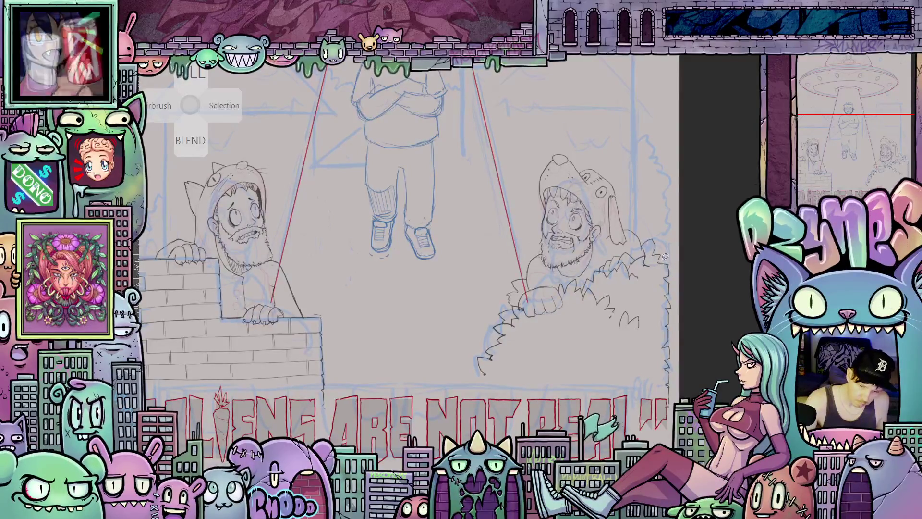
{"action": "mouse_move", "coordinate": [663, 259]}
{"action": "left_mouse_down"}
{"action": "mouse_move", "coordinate": [648, 315]}
{"action": "mouse_move", "coordinate": [674, 430]}
{"action": "mouse_move", "coordinate": [669, 260]}
{"action": "left_mouse_up"}
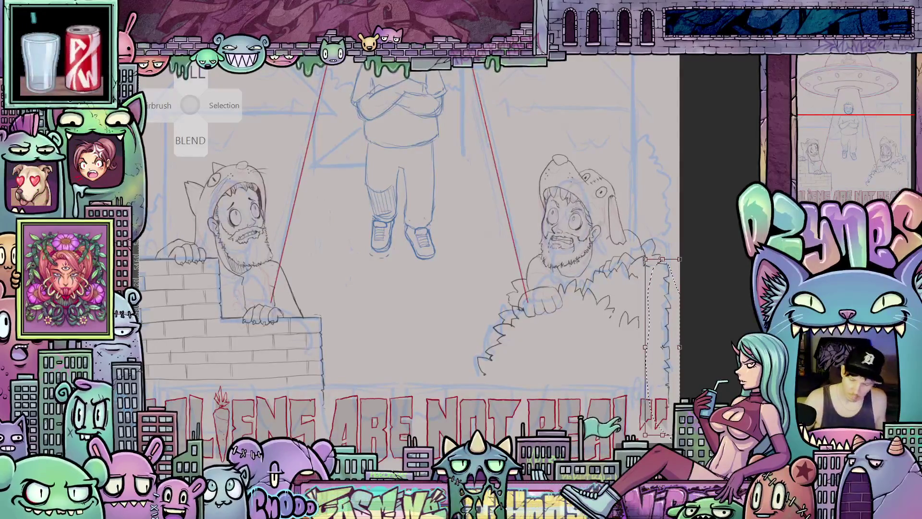
{"action": "key", "text": "h"}
{"action": "key", "text": "h"}
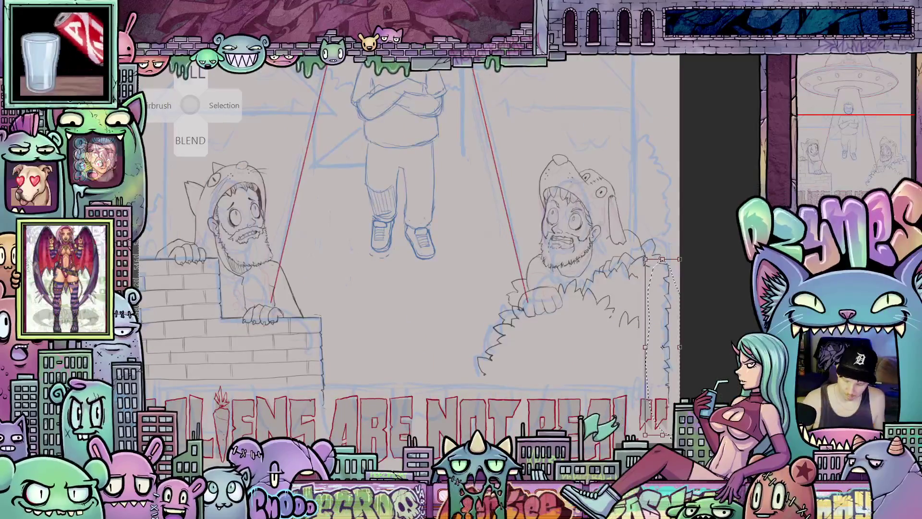
{"action": "key", "text": "Right"}
{"action": "key", "text": "Right"}
{"action": "key", "text": "Right"}
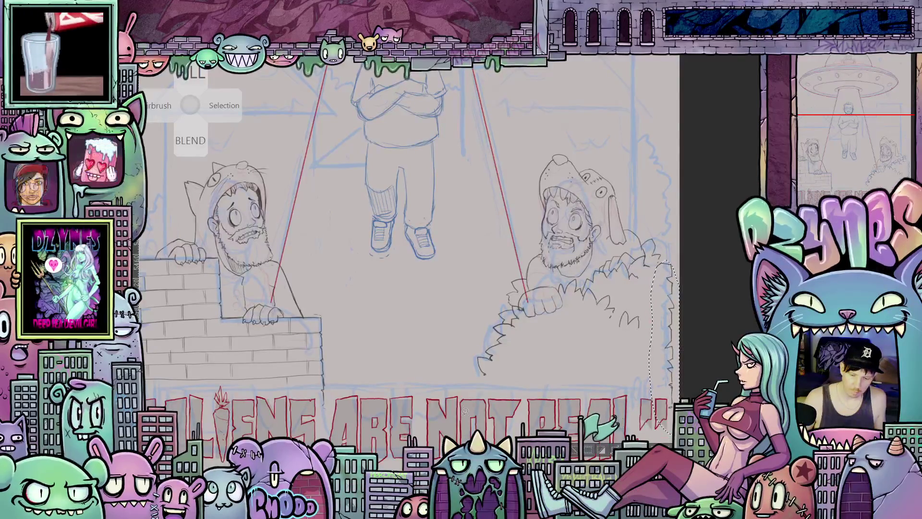
- Select the brick wall's left edge, shift it slightly left and apply the move
{"action": "left_click_drag", "start_coordinate": [405, 386], "coordinate": [613, 387]}
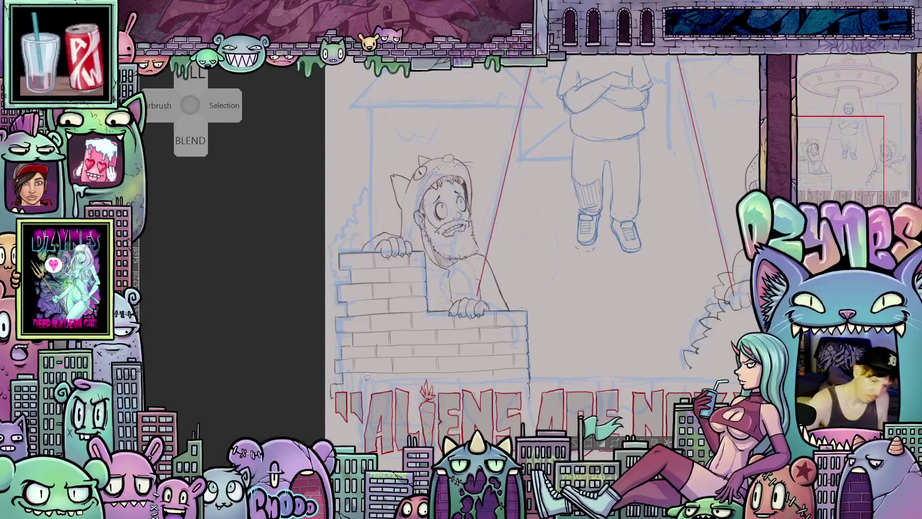
{"action": "mouse_move", "coordinate": [368, 403]}
{"action": "left_mouse_down"}
{"action": "mouse_move", "coordinate": [360, 248]}
{"action": "mouse_move", "coordinate": [331, 254]}
{"action": "mouse_move", "coordinate": [320, 351]}
{"action": "mouse_move", "coordinate": [361, 408]}
{"action": "left_mouse_up"}
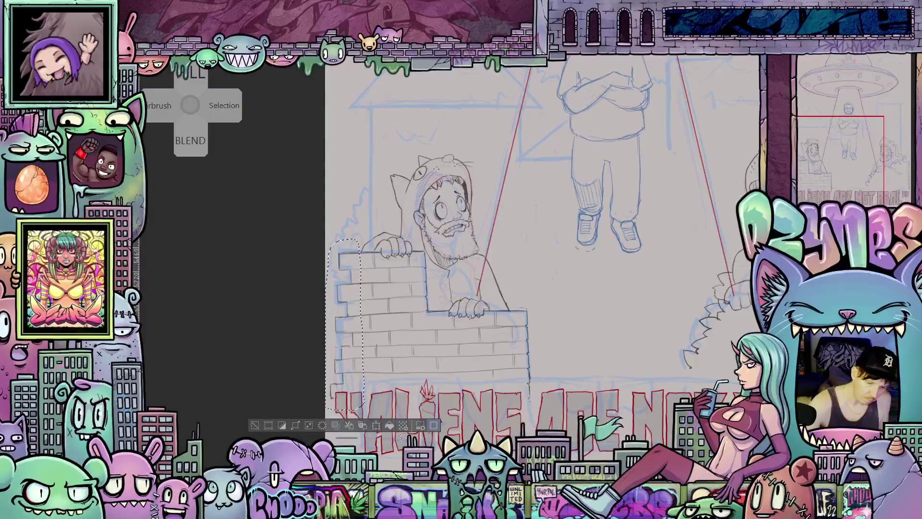
{"action": "left_click", "coordinate": [375, 426]}
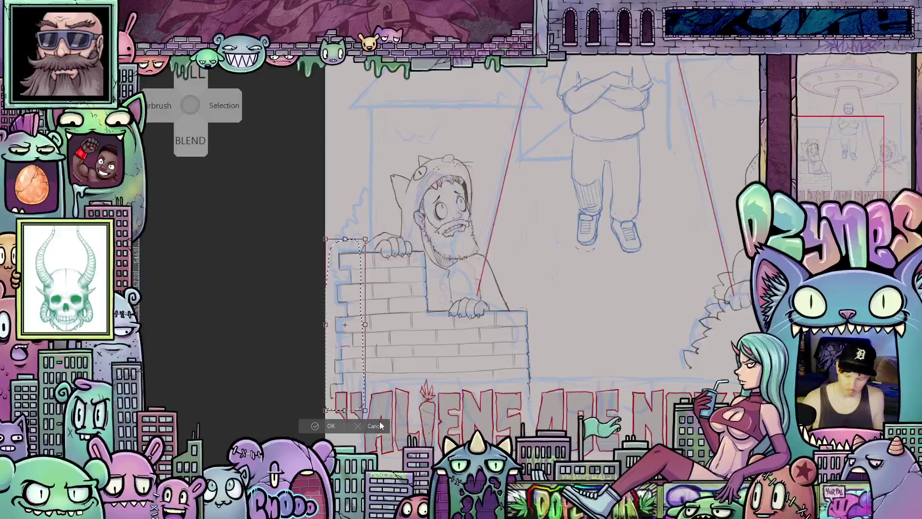
{"action": "key", "text": "Left"}
{"action": "key", "text": "Left"}
{"action": "key", "text": "Left"}
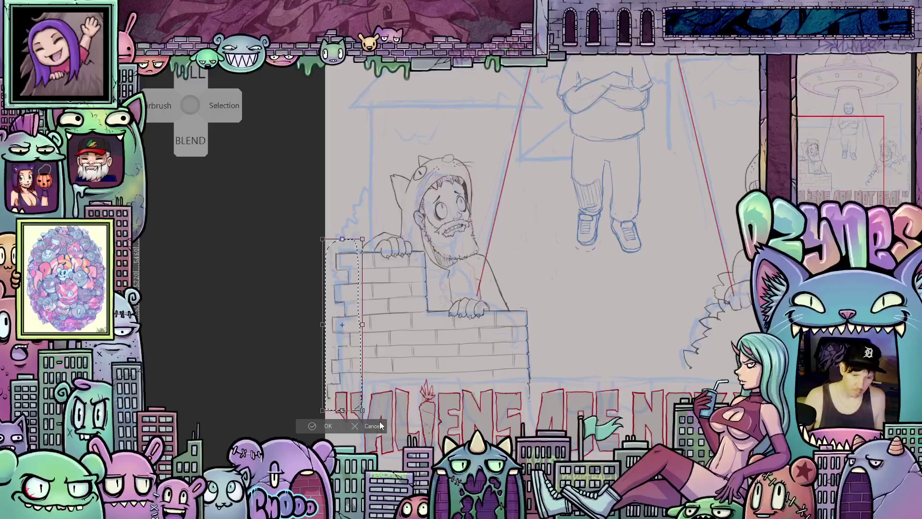
{"action": "left_click", "coordinate": [321, 425]}
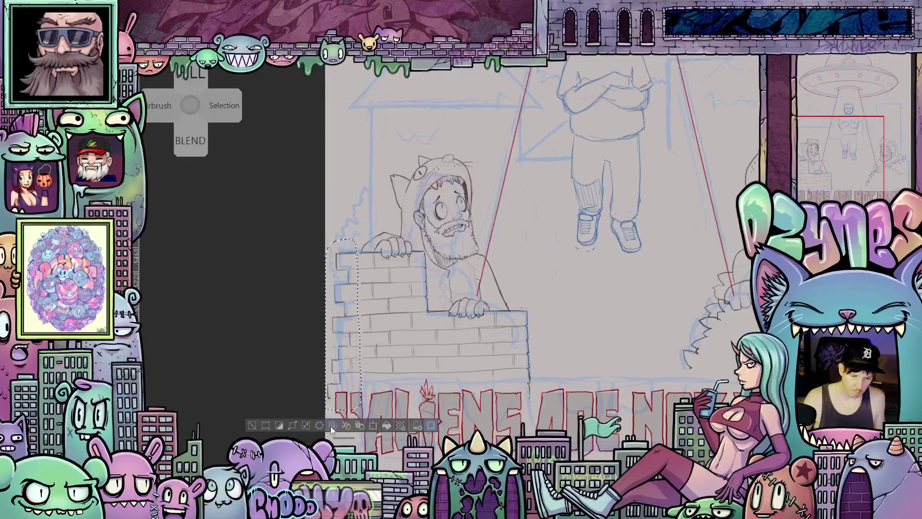
{"action": "key", "text": "ctrl+0"}
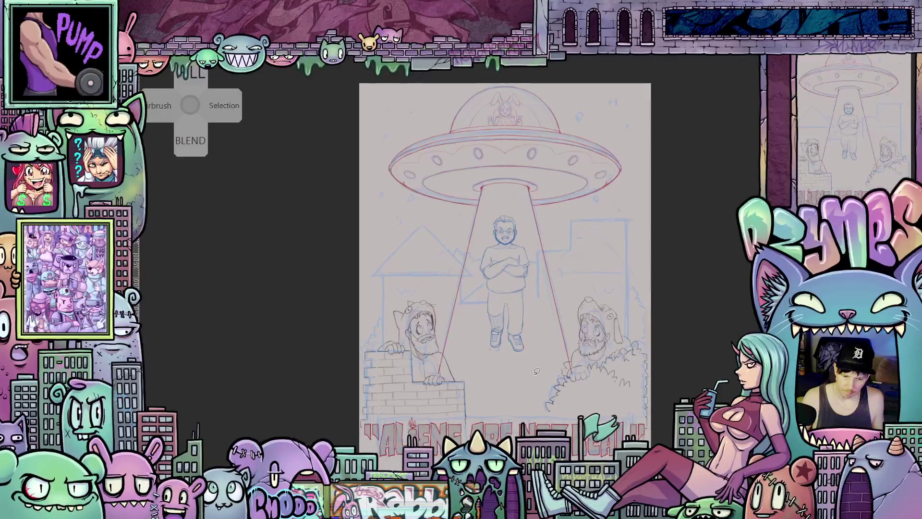
- Pan and zoom until the right-hand bearded man peeking over the bush fills the view
{"action": "scroll", "coordinate": [530, 387], "scroll_direction": "up", "scroll_amount": 4}
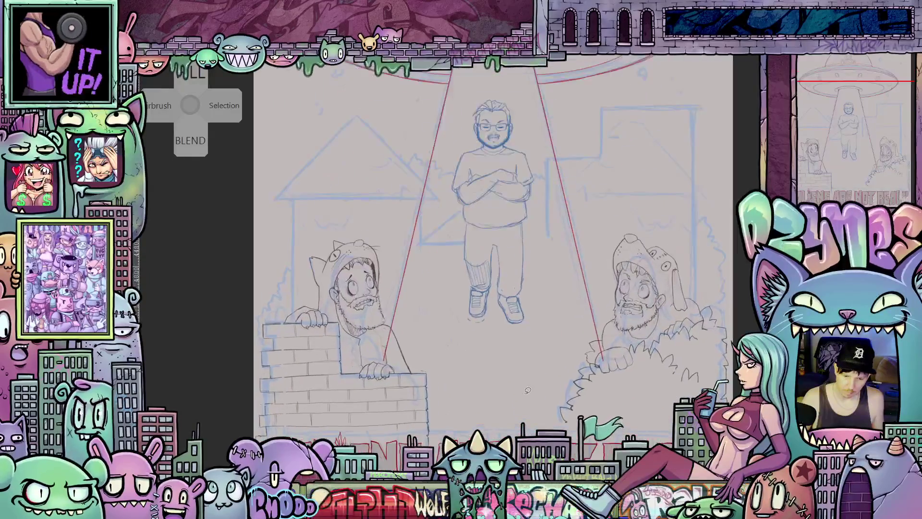
{"action": "scroll", "coordinate": [528, 392], "scroll_direction": "down", "scroll_amount": 1}
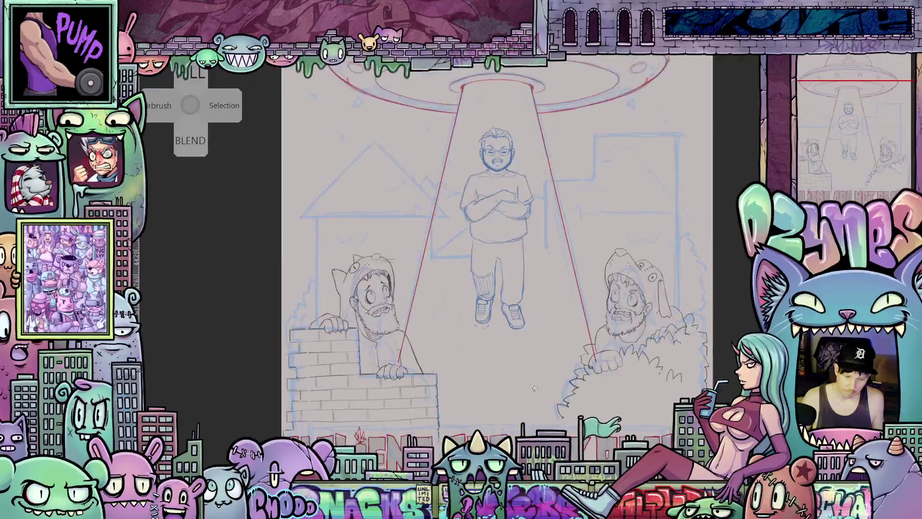
{"action": "mouse_move", "coordinate": [533, 399]}
{"action": "left_mouse_down"}
{"action": "mouse_move", "coordinate": [543, 413]}
{"action": "mouse_move", "coordinate": [490, 384]}
{"action": "left_mouse_up"}
{"action": "left_click_drag", "start_coordinate": [553, 388], "coordinate": [535, 393]}
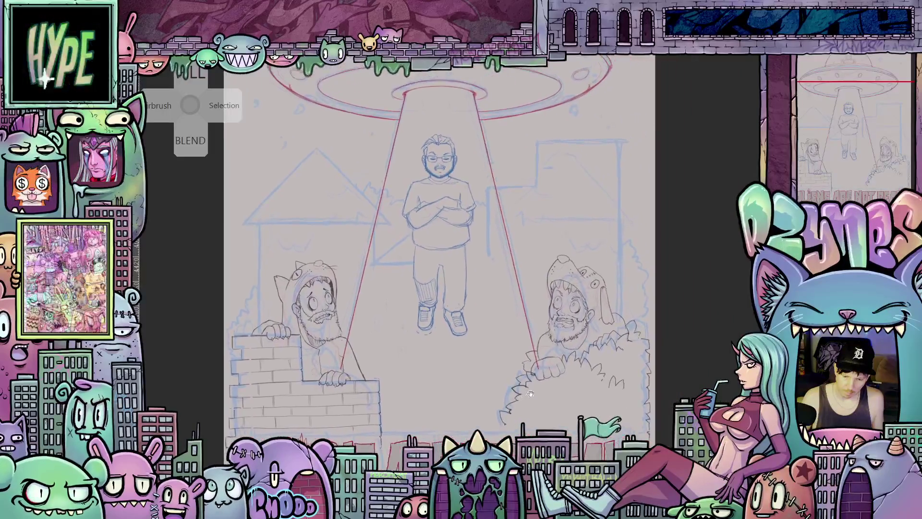
{"action": "scroll", "coordinate": [535, 393], "scroll_direction": "up", "scroll_amount": 3}
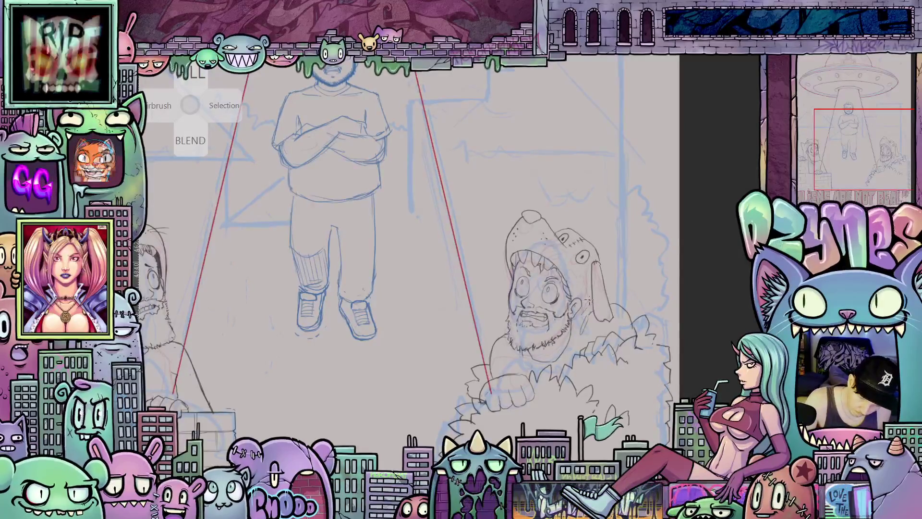
{"action": "mouse_move", "coordinate": [588, 307]}
{"action": "left_mouse_down"}
{"action": "mouse_move", "coordinate": [614, 383]}
{"action": "mouse_move", "coordinate": [581, 352]}
{"action": "left_mouse_up"}
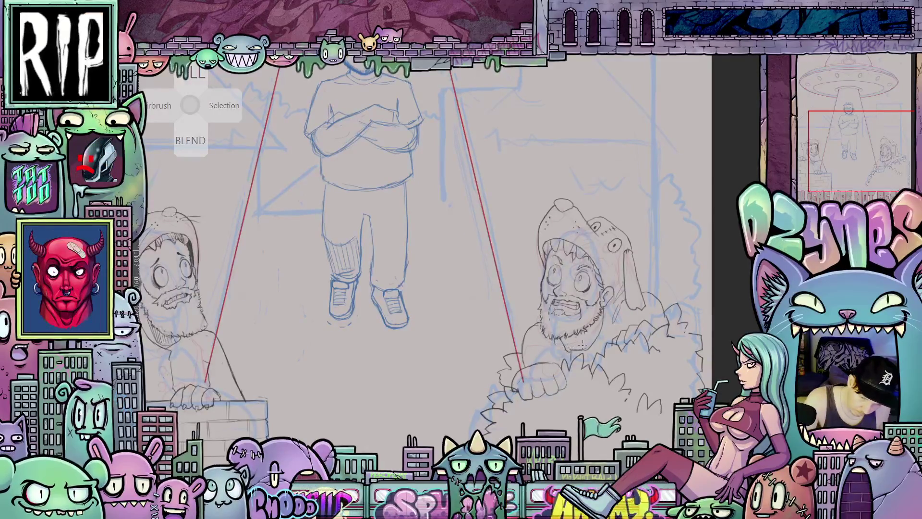
{"action": "mouse_move", "coordinate": [582, 345]}
{"action": "left_mouse_down"}
{"action": "mouse_move", "coordinate": [616, 385]}
{"action": "mouse_move", "coordinate": [581, 390]}
{"action": "left_mouse_up"}
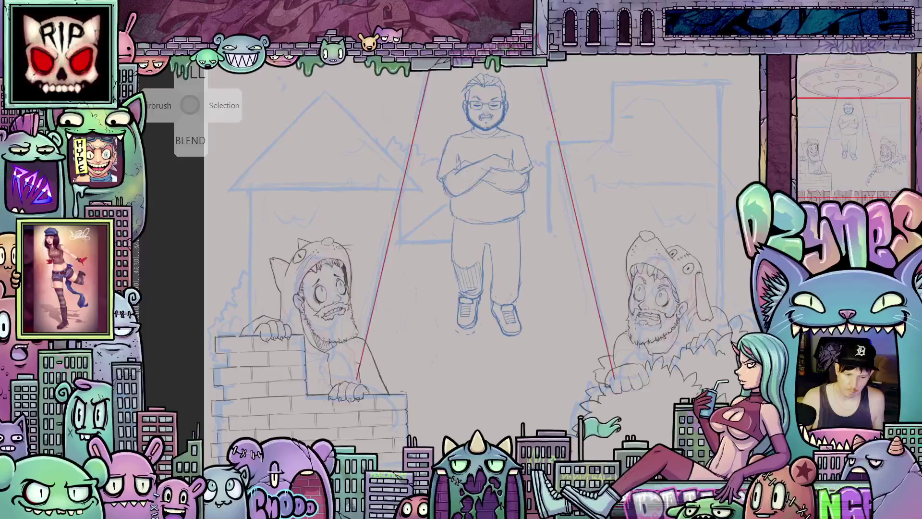
{"action": "left_click_drag", "start_coordinate": [604, 428], "coordinate": [604, 438]}
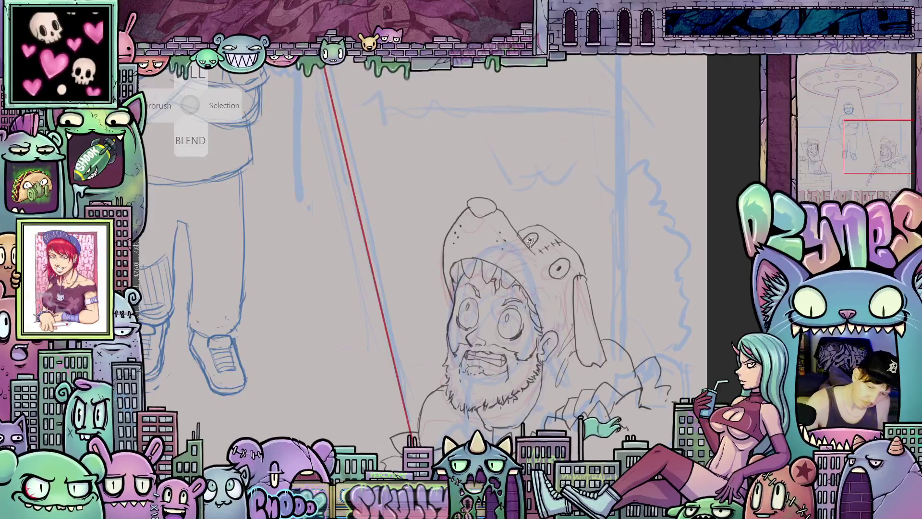
- Lasso the floppy ear on the right man's hood, move it closer to his head, and deselect
{"action": "mouse_move", "coordinate": [585, 229]}
{"action": "left_mouse_down"}
{"action": "mouse_move", "coordinate": [606, 330]}
{"action": "mouse_move", "coordinate": [595, 370]}
{"action": "mouse_move", "coordinate": [580, 357]}
{"action": "left_mouse_up"}
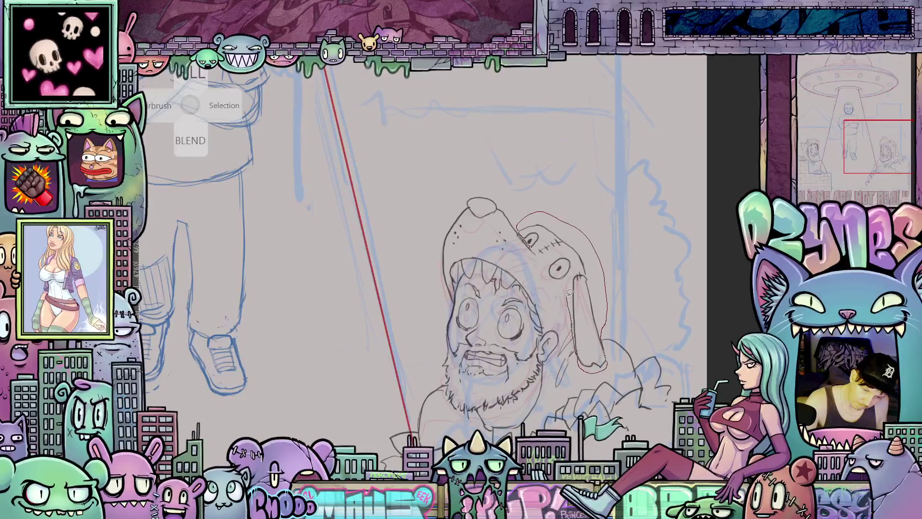
{"action": "left_click_drag", "start_coordinate": [540, 264], "coordinate": [539, 261]}
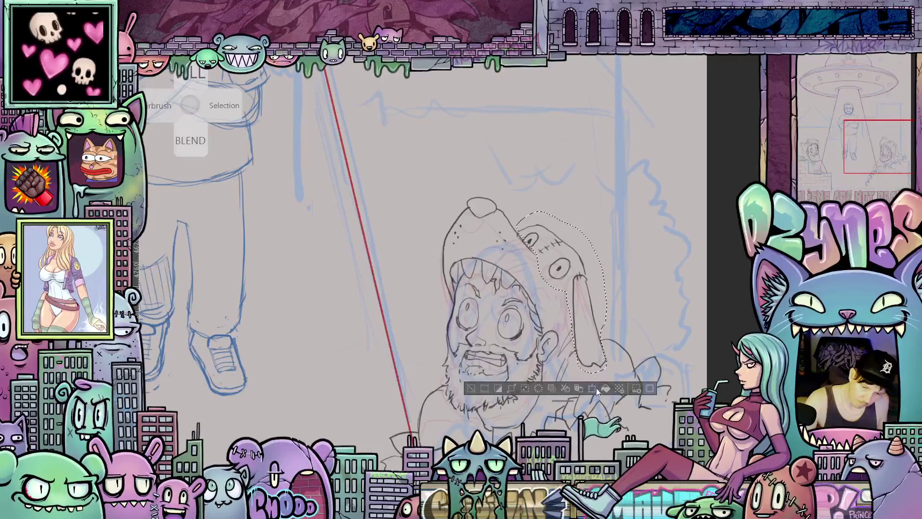
{"action": "key", "text": "ctrl+t"}
{"action": "left_click_drag", "start_coordinate": [587, 350], "coordinate": [583, 347]}
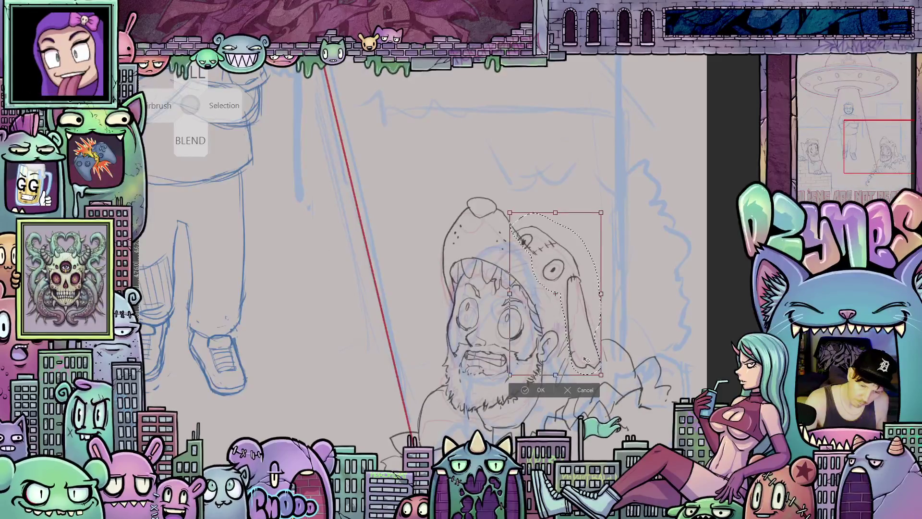
{"action": "left_click", "coordinate": [541, 390]}
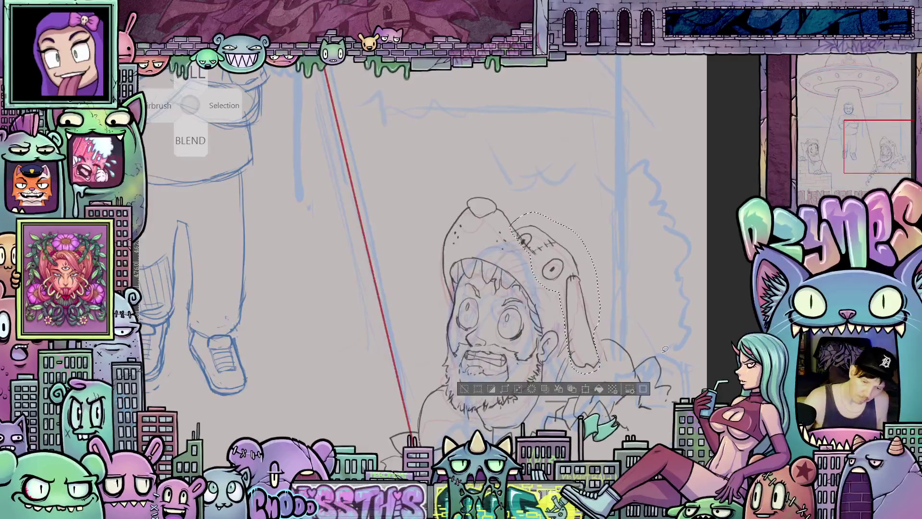
{"action": "key", "text": "ctrl+d"}
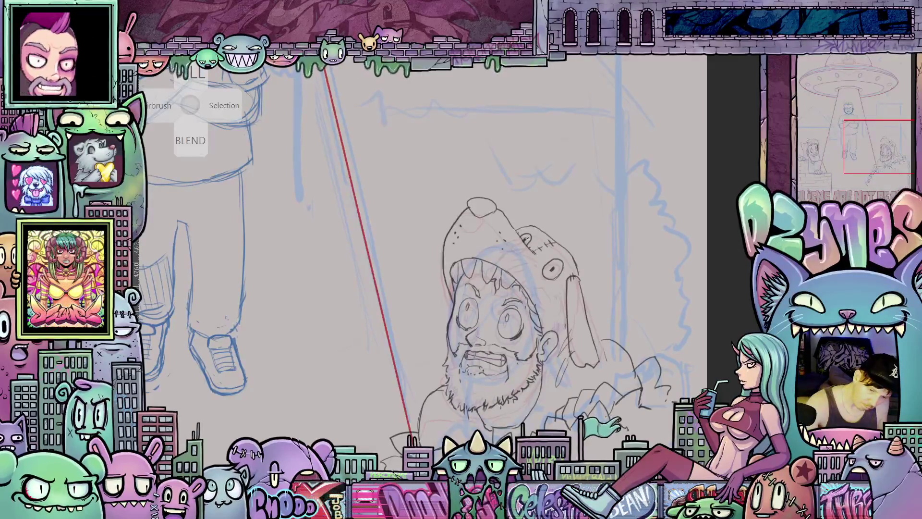
{"action": "mouse_move", "coordinate": [612, 402]}
{"action": "left_mouse_down"}
{"action": "mouse_move", "coordinate": [602, 367]}
{"action": "mouse_move", "coordinate": [643, 326]}
{"action": "mouse_move", "coordinate": [608, 365]}
{"action": "left_mouse_up"}
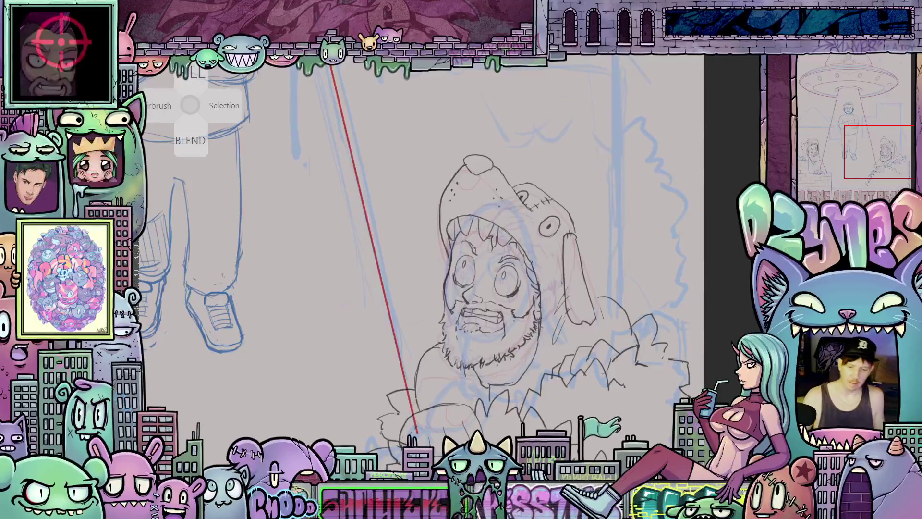
- Add a short hatch stroke to the left cat-hooded man, then fit the whole poster in view
{"action": "scroll", "coordinate": [553, 307], "scroll_direction": "down", "scroll_amount": 3}
{"action": "left_click_drag", "start_coordinate": [365, 404], "coordinate": [653, 370]}
{"action": "scroll", "coordinate": [365, 317], "scroll_direction": "up", "scroll_amount": 5}
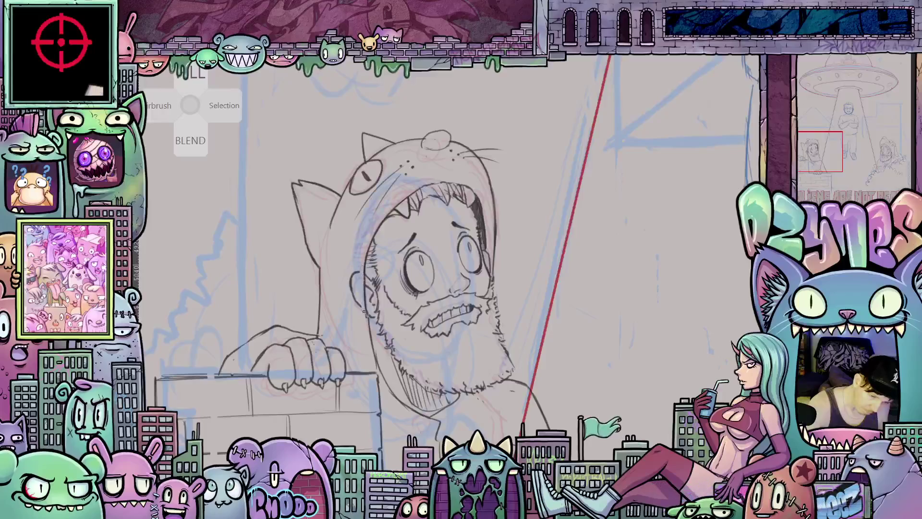
{"action": "mouse_move", "coordinate": [352, 291]}
{"action": "left_mouse_down"}
{"action": "mouse_move", "coordinate": [439, 296]}
{"action": "mouse_move", "coordinate": [433, 310]}
{"action": "left_mouse_up"}
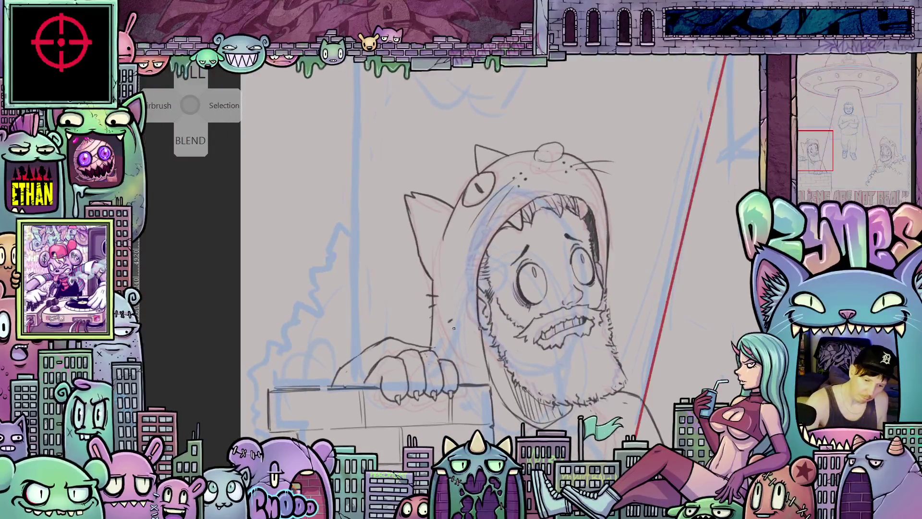
{"action": "left_click_drag", "start_coordinate": [449, 266], "coordinate": [455, 272]}
{"action": "mouse_move", "coordinate": [651, 430]}
{"action": "left_mouse_down"}
{"action": "mouse_move", "coordinate": [596, 358]}
{"action": "mouse_move", "coordinate": [575, 347]}
{"action": "mouse_move", "coordinate": [567, 357]}
{"action": "mouse_move", "coordinate": [591, 353]}
{"action": "mouse_move", "coordinate": [608, 379]}
{"action": "mouse_move", "coordinate": [560, 377]}
{"action": "mouse_move", "coordinate": [533, 406]}
{"action": "mouse_move", "coordinate": [549, 384]}
{"action": "left_mouse_up"}
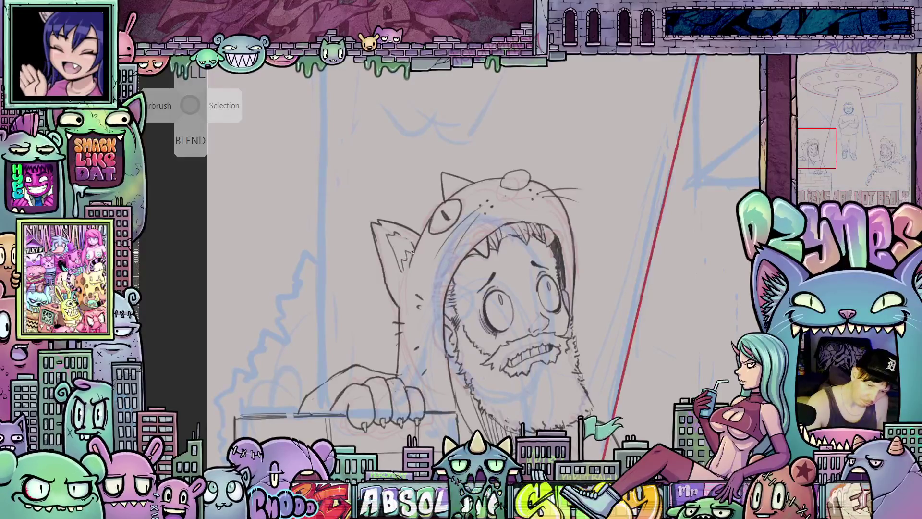
{"action": "mouse_move", "coordinate": [634, 379]}
{"action": "left_mouse_down"}
{"action": "mouse_move", "coordinate": [614, 330]}
{"action": "mouse_move", "coordinate": [587, 299]}
{"action": "mouse_move", "coordinate": [602, 352]}
{"action": "left_mouse_up"}
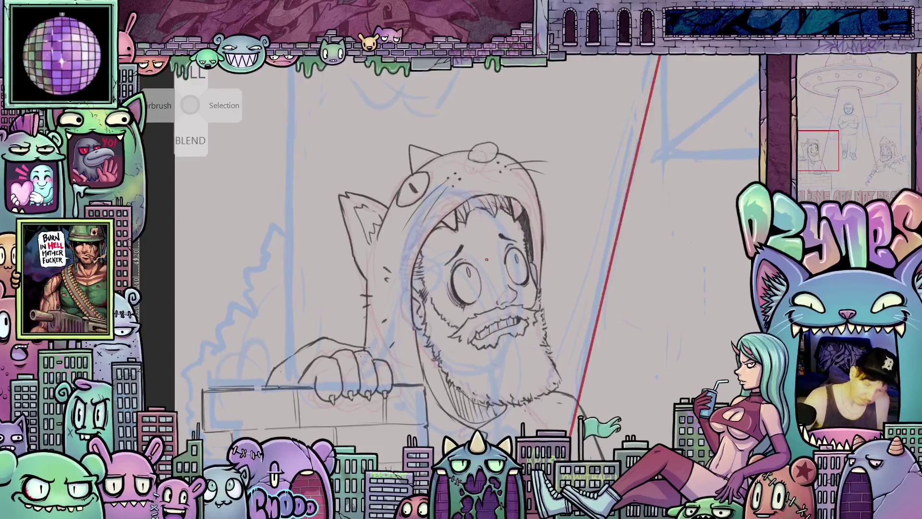
{"action": "key", "text": "ctrl+0"}
{"action": "mouse_move", "coordinate": [590, 308]}
{"action": "left_mouse_down"}
{"action": "mouse_move", "coordinate": [513, 308]}
{"action": "mouse_move", "coordinate": [514, 329]}
{"action": "left_mouse_up"}
{"action": "scroll", "coordinate": [524, 346], "scroll_direction": "down", "scroll_amount": 2}
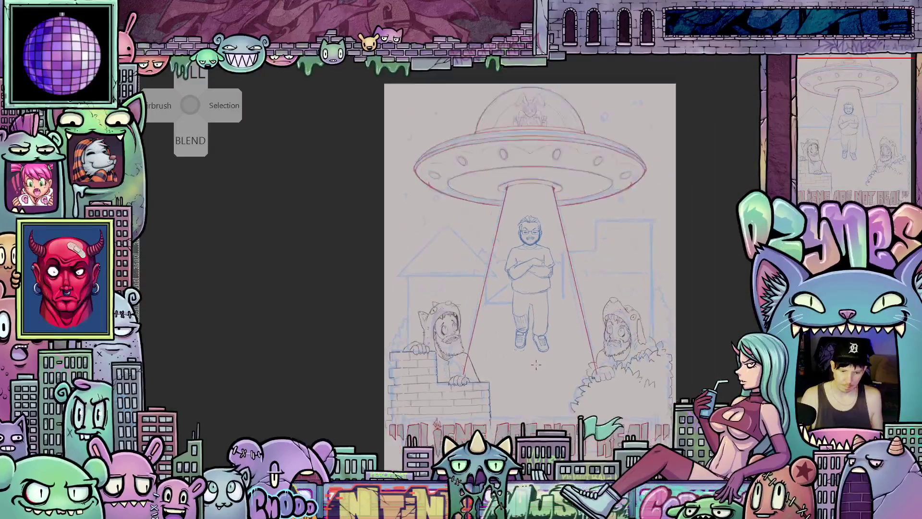
- Zoom out to the full drawing, then zoom in on the two bearded men and the title
{"action": "scroll", "coordinate": [536, 365], "scroll_direction": "down", "scroll_amount": 1}
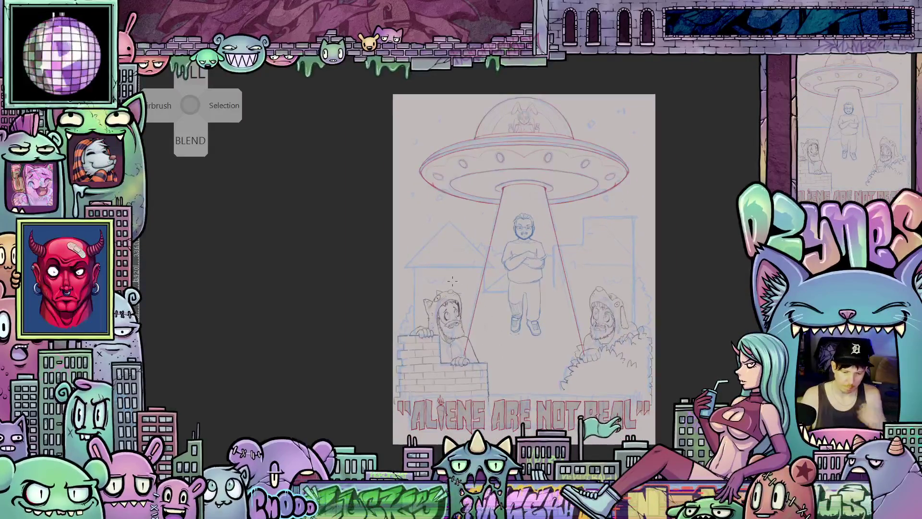
{"action": "scroll", "coordinate": [448, 291], "scroll_direction": "up", "scroll_amount": 3}
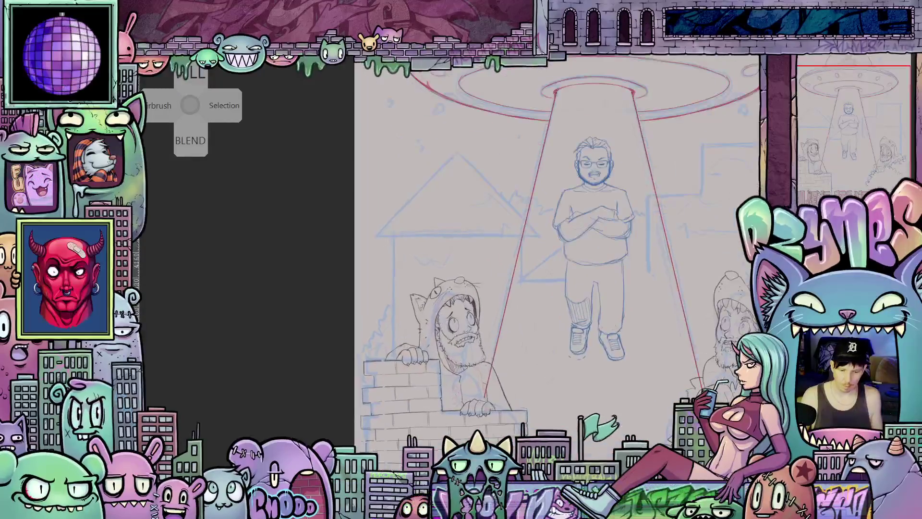
{"action": "scroll", "coordinate": [630, 353], "scroll_direction": "down", "scroll_amount": 3}
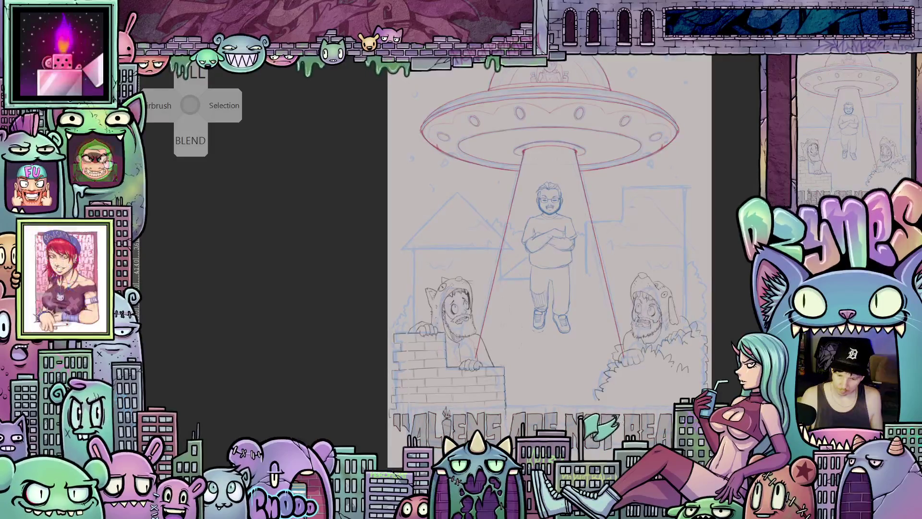
{"action": "key", "text": "ctrl+minus"}
{"action": "key", "text": "ctrl+minus"}
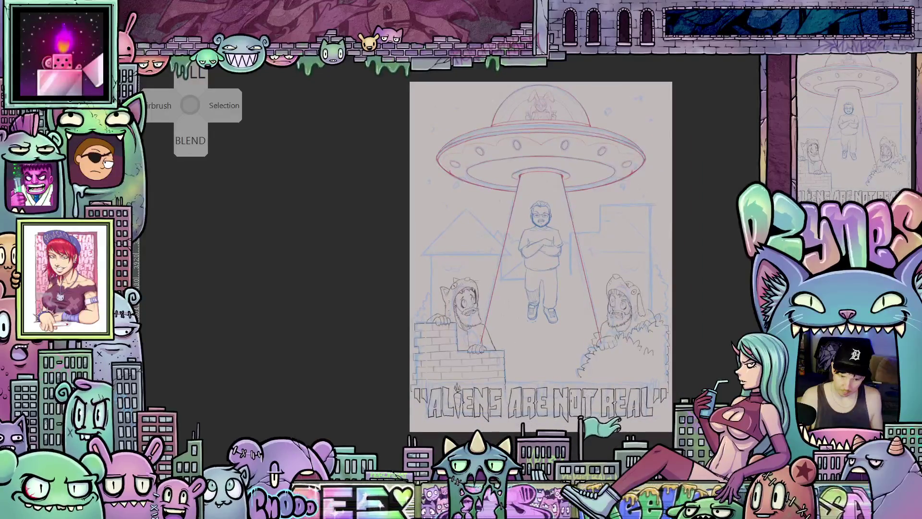
{"action": "key", "text": "ctrl+plus"}
{"action": "key", "text": "ctrl+plus"}
{"action": "key", "text": "ctrl+plus"}
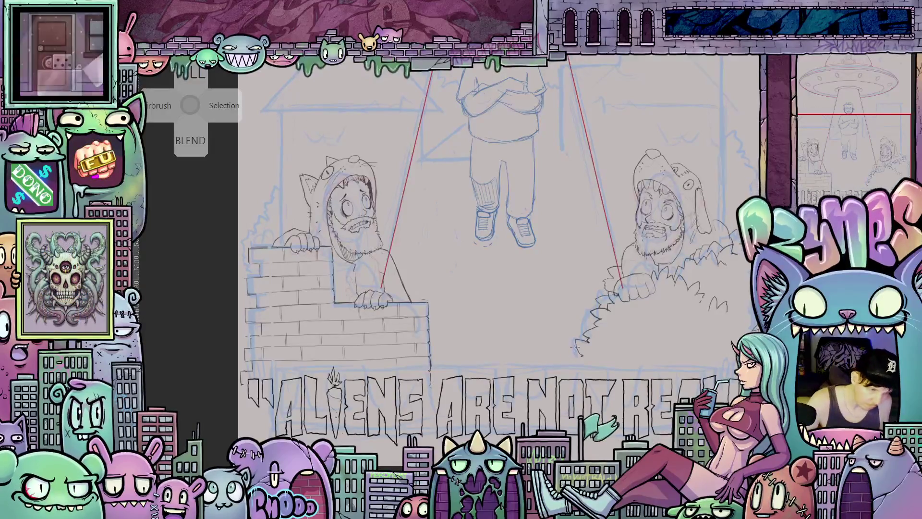
- Sketch jagged leaves, grass tufts and bush outlines between the brick wall and the right-hand bush
{"action": "left_click_drag", "start_coordinate": [569, 347], "coordinate": [542, 359]}
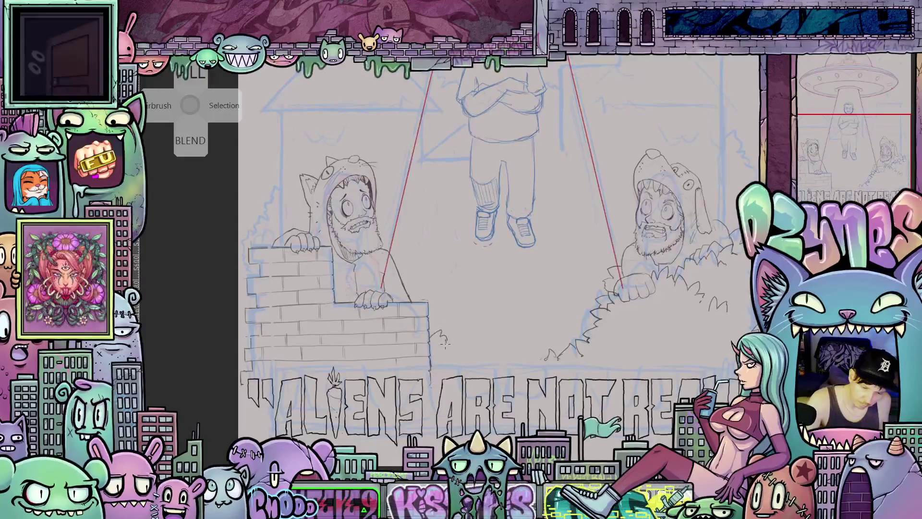
{"action": "mouse_move", "coordinate": [430, 336]}
{"action": "left_mouse_down"}
{"action": "mouse_move", "coordinate": [458, 348]}
{"action": "mouse_move", "coordinate": [497, 337]}
{"action": "left_mouse_up"}
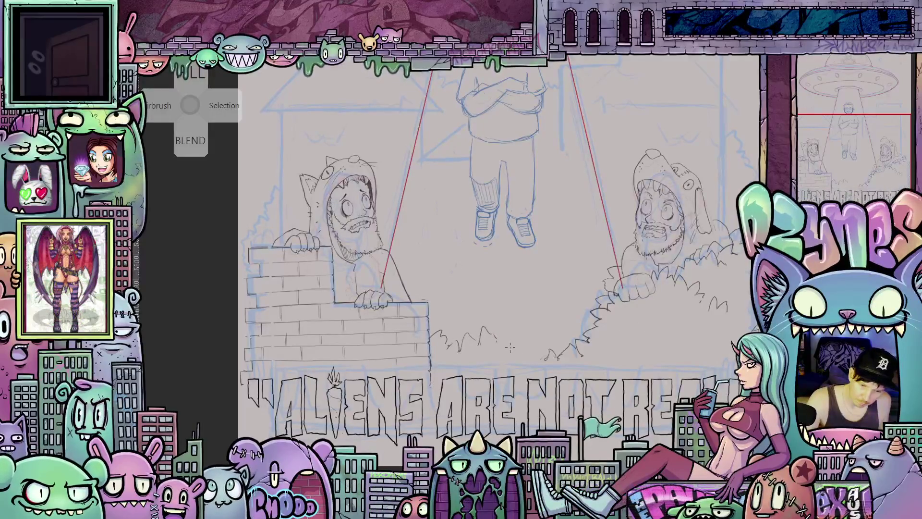
{"action": "left_click_drag", "start_coordinate": [497, 339], "coordinate": [533, 327]}
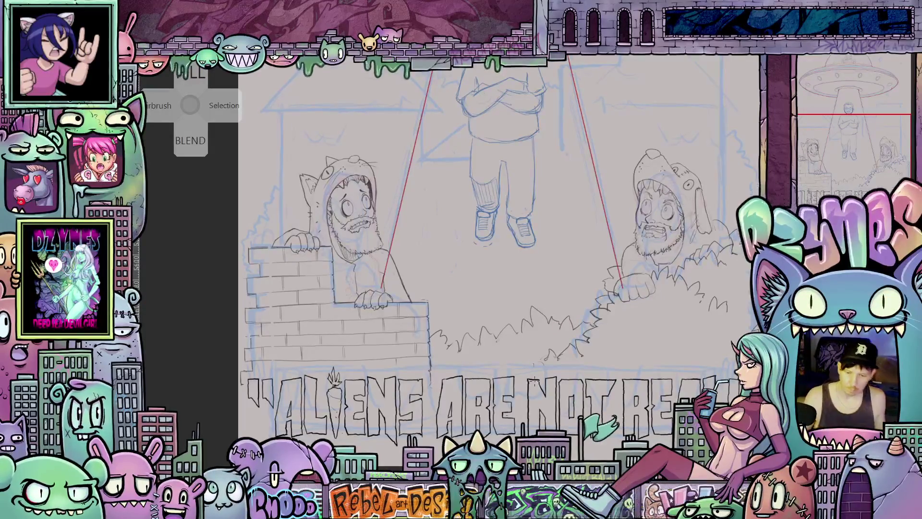
{"action": "mouse_move", "coordinate": [534, 381]}
{"action": "left_mouse_down"}
{"action": "mouse_move", "coordinate": [569, 423]}
{"action": "mouse_move", "coordinate": [577, 372]}
{"action": "mouse_move", "coordinate": [510, 328]}
{"action": "mouse_move", "coordinate": [532, 366]}
{"action": "mouse_move", "coordinate": [529, 382]}
{"action": "mouse_move", "coordinate": [524, 362]}
{"action": "mouse_move", "coordinate": [528, 401]}
{"action": "mouse_move", "coordinate": [528, 346]}
{"action": "mouse_move", "coordinate": [561, 323]}
{"action": "left_mouse_up"}
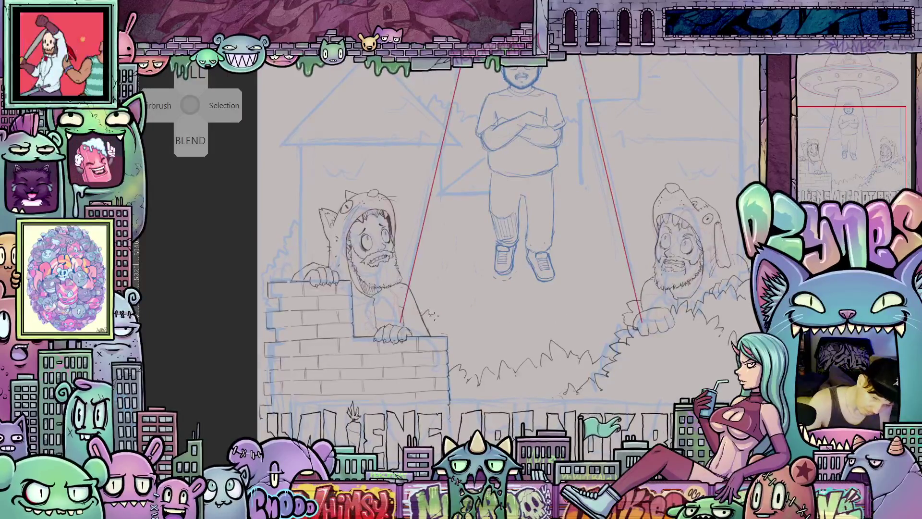
{"action": "mouse_move", "coordinate": [449, 313]}
{"action": "left_mouse_down"}
{"action": "mouse_move", "coordinate": [445, 326]}
{"action": "mouse_move", "coordinate": [496, 359]}
{"action": "left_mouse_up"}
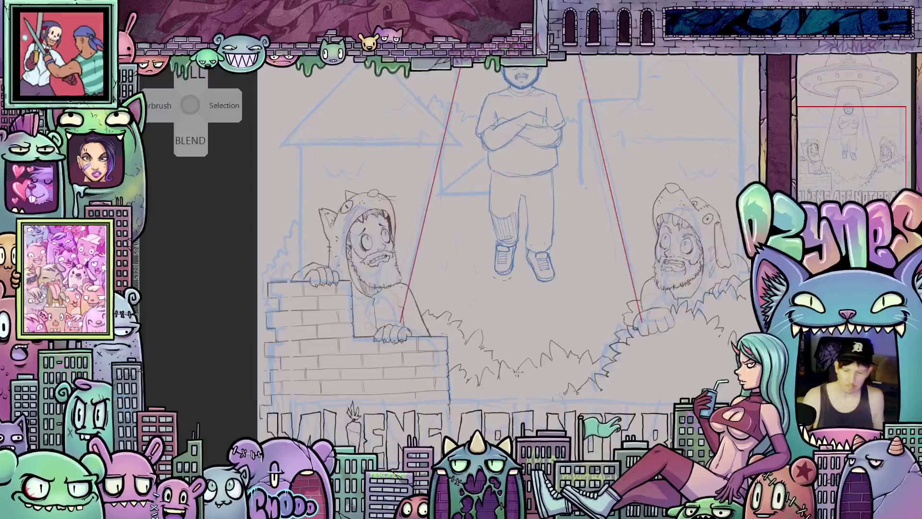
{"action": "scroll", "coordinate": [518, 372], "scroll_direction": "down", "scroll_amount": 3}
{"action": "mouse_move", "coordinate": [518, 372]}
{"action": "left_mouse_down"}
{"action": "mouse_move", "coordinate": [585, 383]}
{"action": "mouse_move", "coordinate": [488, 361]}
{"action": "mouse_move", "coordinate": [540, 322]}
{"action": "mouse_move", "coordinate": [542, 355]}
{"action": "left_mouse_up"}
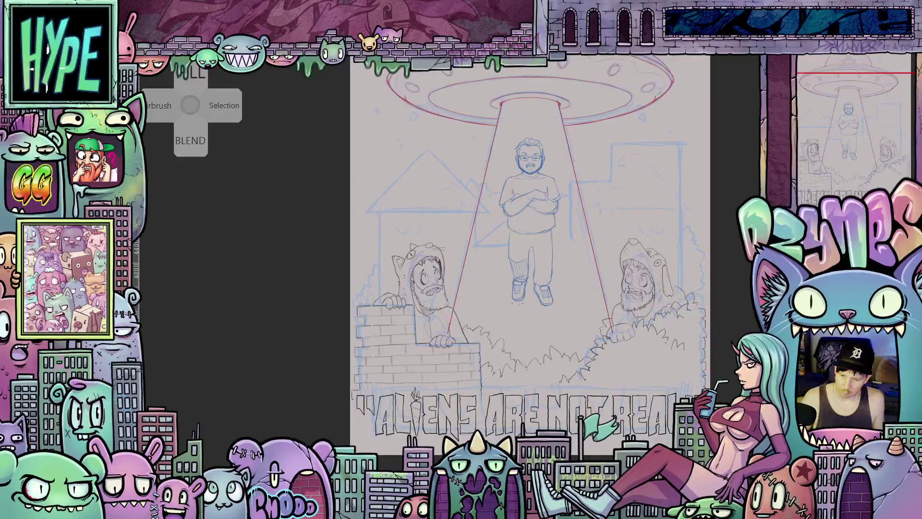
- Set the drawing colour's hue to red in the Color settings
{"action": "key", "text": "c"}
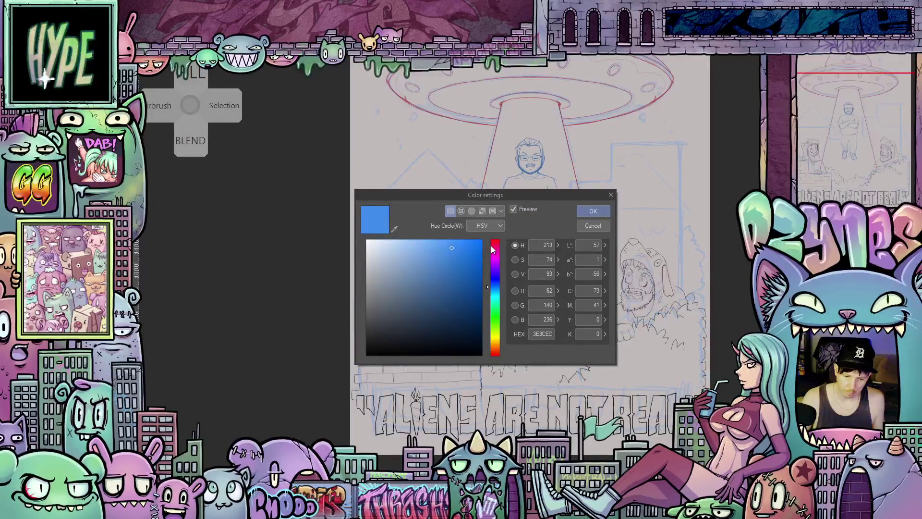
{"action": "left_click", "coordinate": [492, 249]}
{"action": "left_click", "coordinate": [593, 211]}
- Trace the left house with straight red lines up the roof and down the wall
{"action": "scroll", "coordinate": [362, 256], "scroll_direction": "up", "scroll_amount": 3}
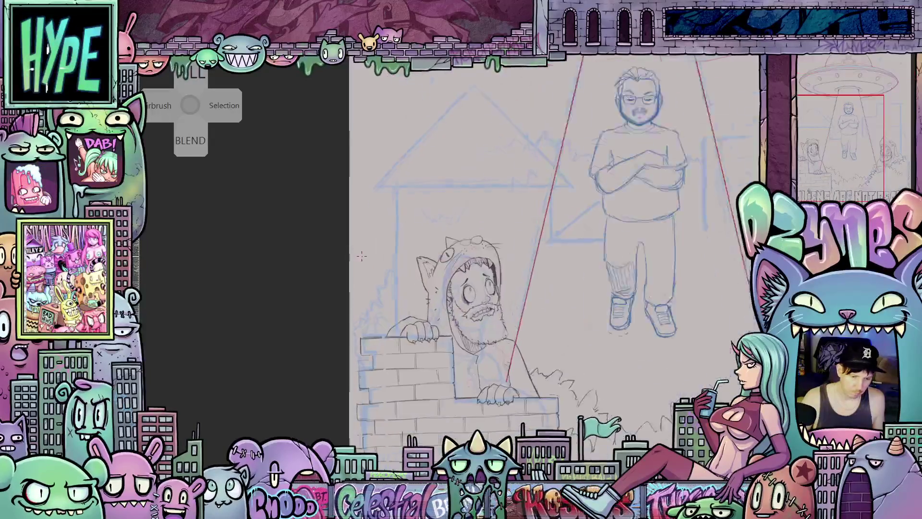
{"action": "scroll", "coordinate": [360, 257], "scroll_direction": "up", "scroll_amount": 2}
{"action": "left_click_drag", "start_coordinate": [359, 259], "coordinate": [408, 269]}
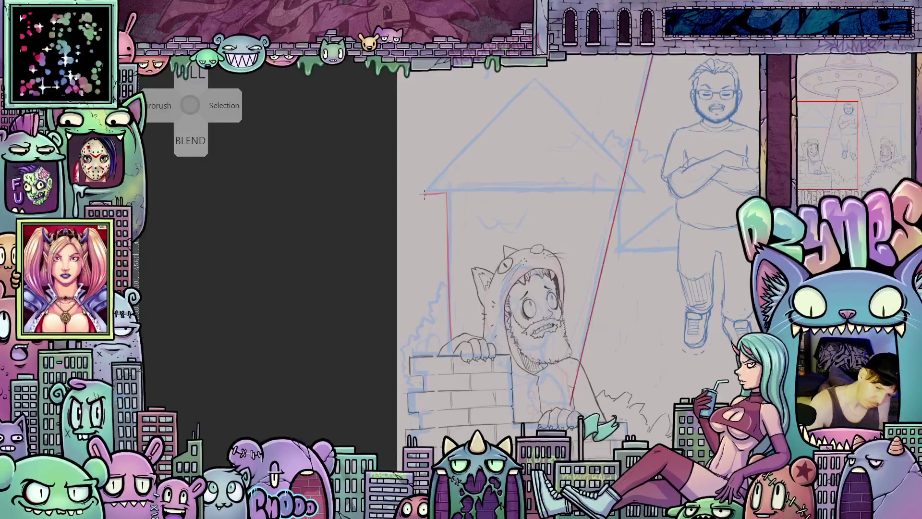
{"action": "key", "text": "ctrl+plus"}
{"action": "left_click_drag", "start_coordinate": [537, 258], "coordinate": [597, 197]}
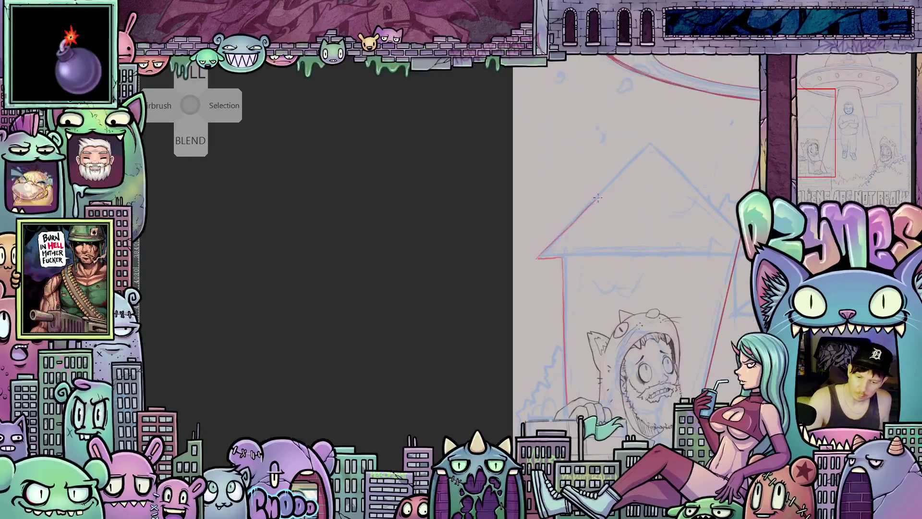
{"action": "scroll", "coordinate": [699, 273], "scroll_direction": "down", "scroll_amount": 3}
{"action": "left_click_drag", "start_coordinate": [699, 273], "coordinate": [548, 341]}
{"action": "left_click_drag", "start_coordinate": [524, 165], "coordinate": [526, 323]}
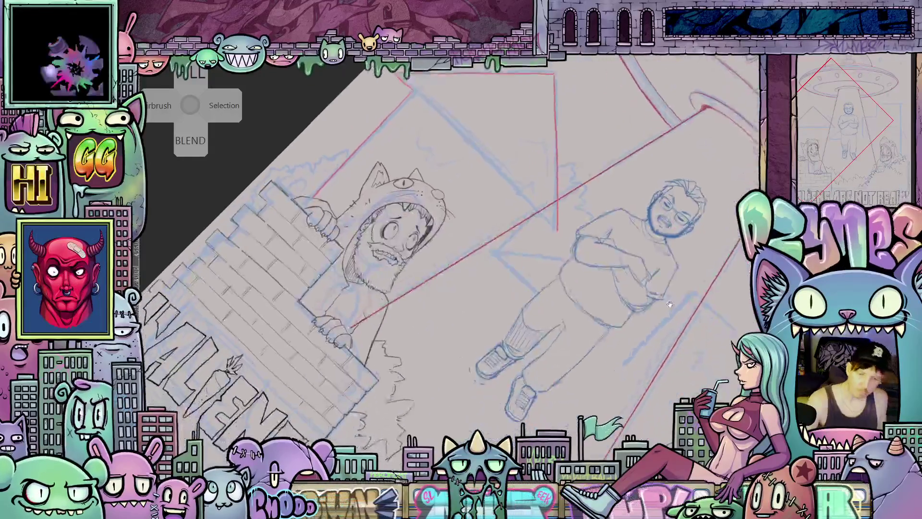